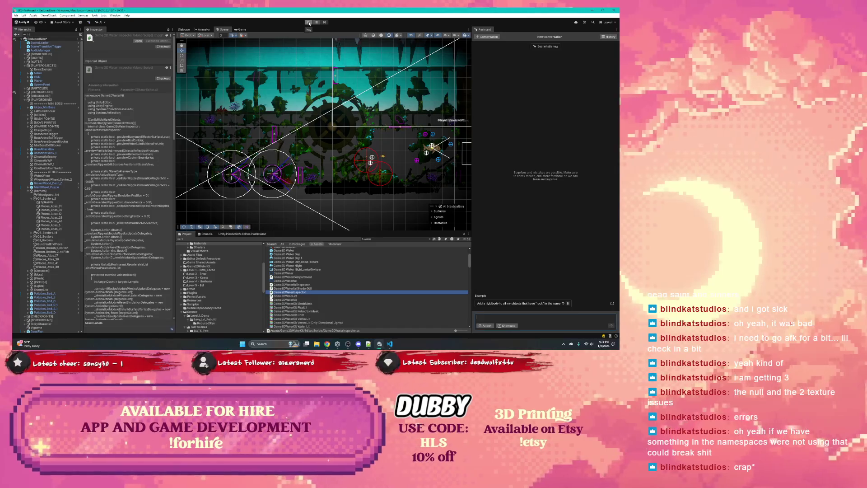
- Play-test the level, show the Console's 'already exists with a different type' errors, then stop
left_click(309, 23)
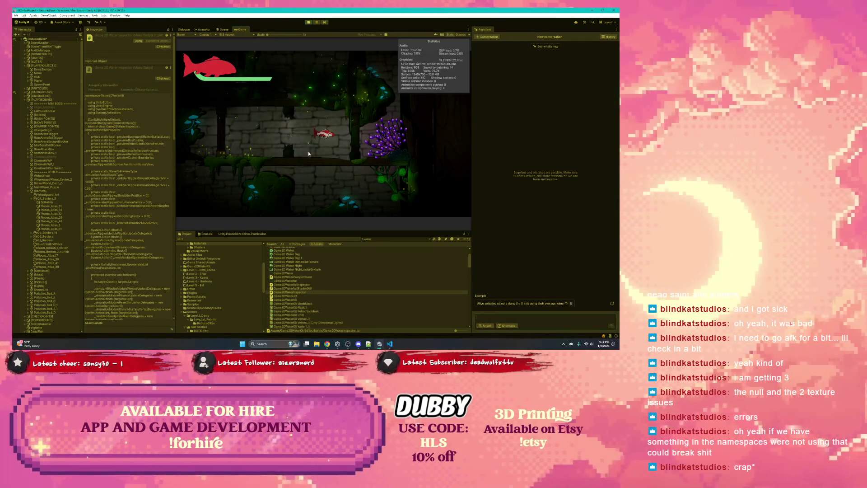
left_click(207, 234)
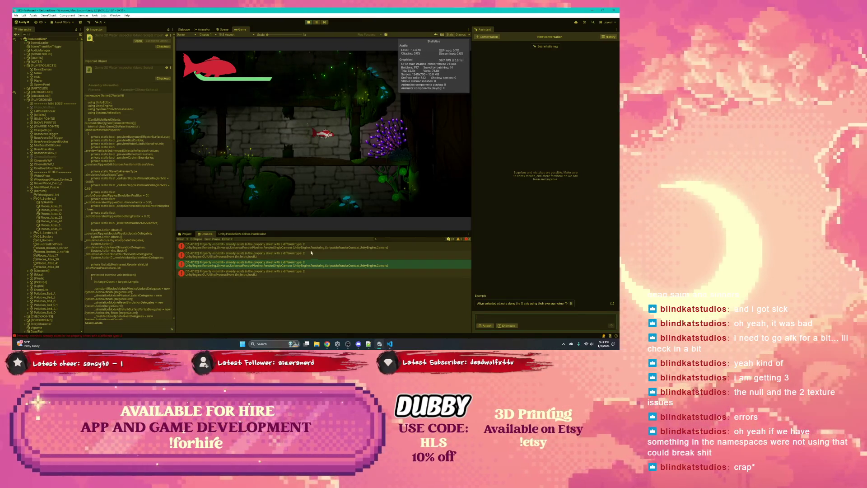
key("ctrl+p")
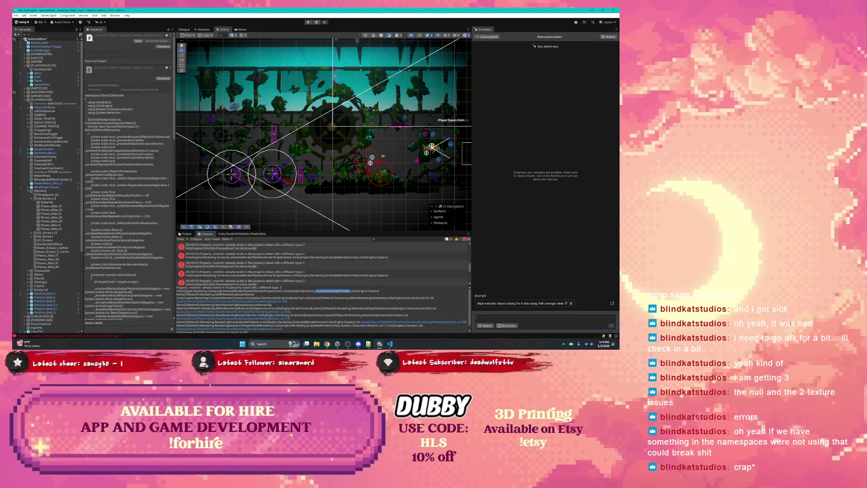
- Inspect the ScriptableRenderContext error details, then expand the [NONRENDERS] and [BACKGROUND] Hierarchy groups
left_click_drag(283, 287, 172, 287)
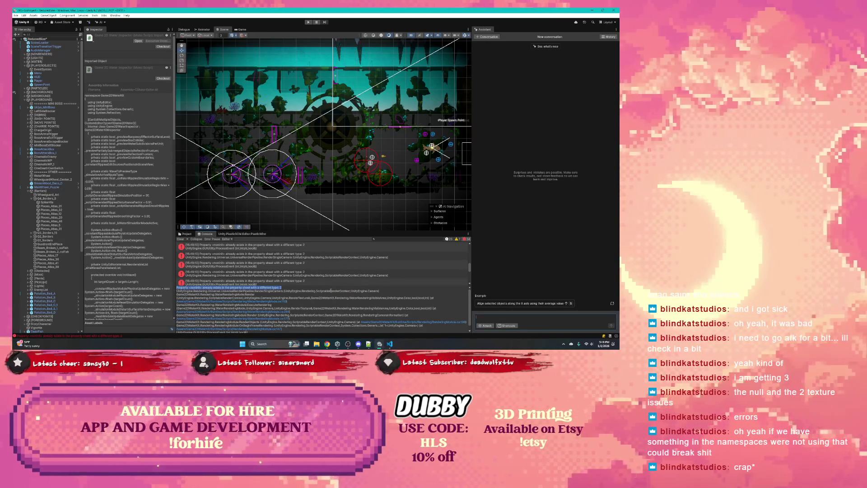
double_click(332, 291)
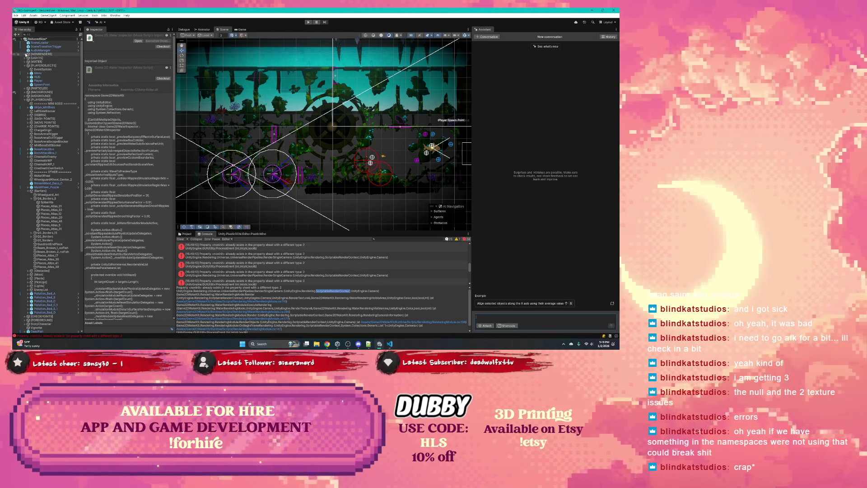
left_click(25, 55)
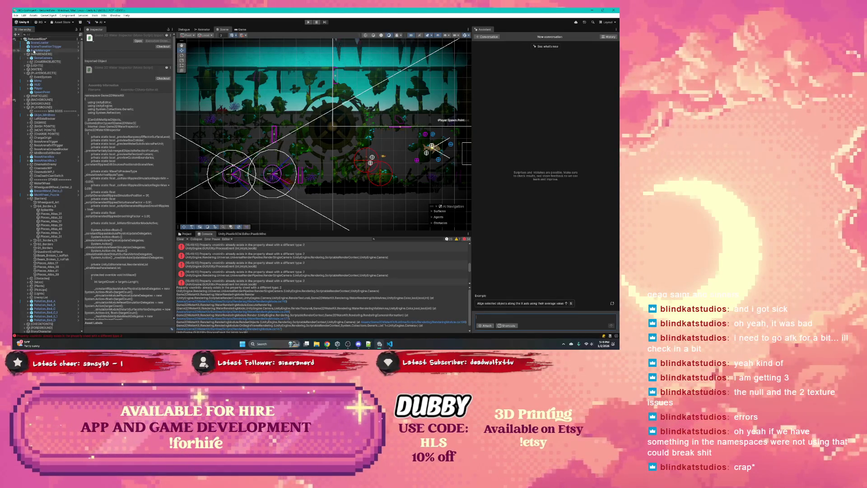
left_click(25, 100)
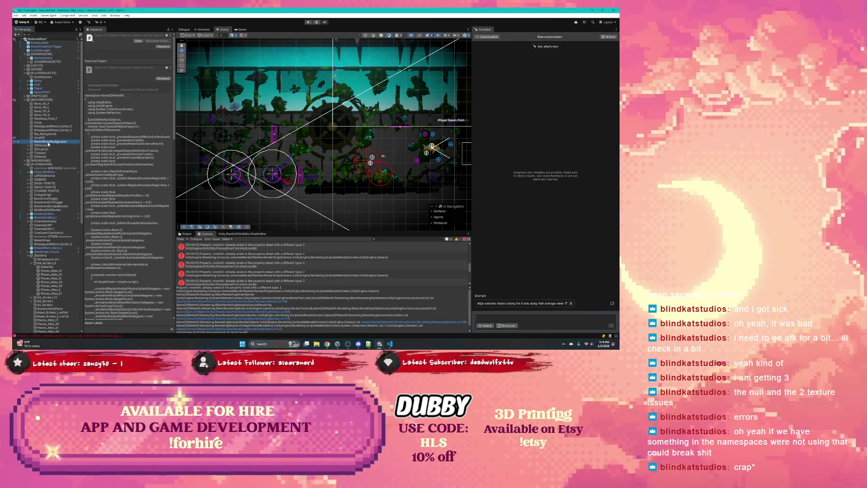
- Select tempBG, view its material settings, and toggle it off and back on
left_click(45, 142)
left_click(44, 137)
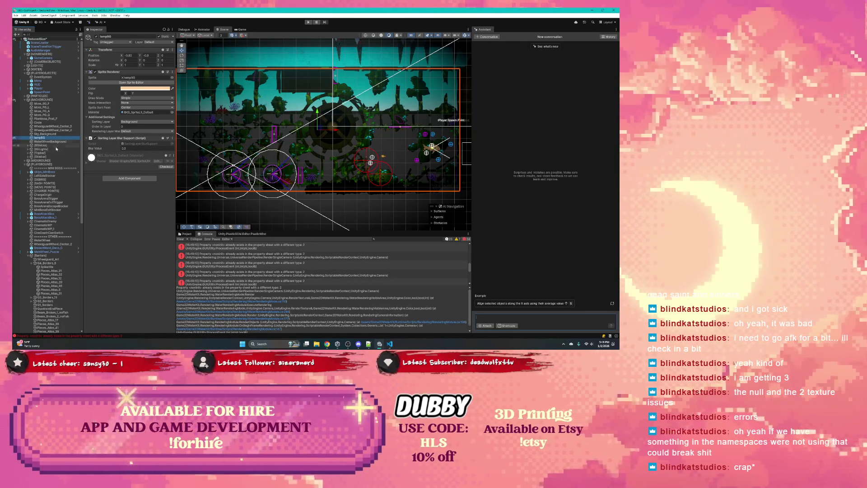
left_click(87, 163)
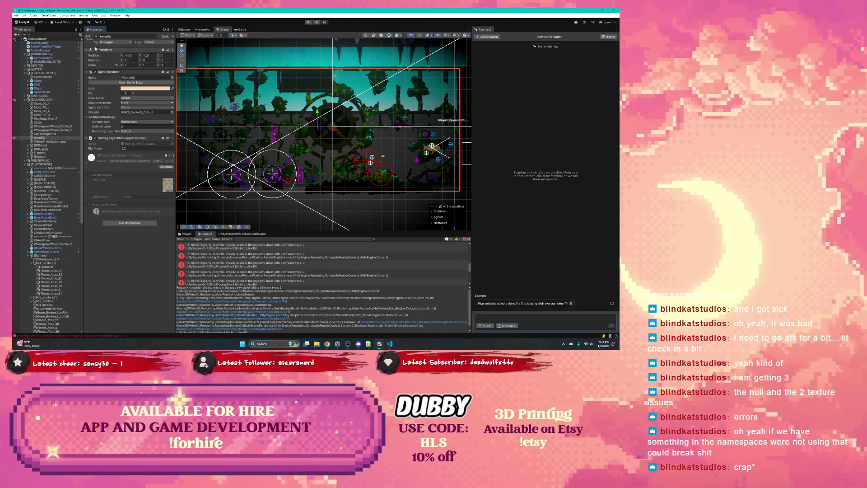
left_click(96, 37)
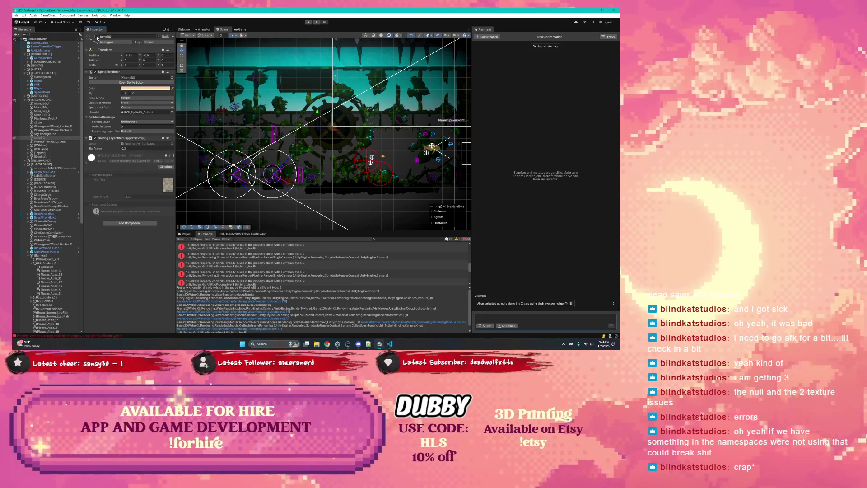
left_click(95, 36)
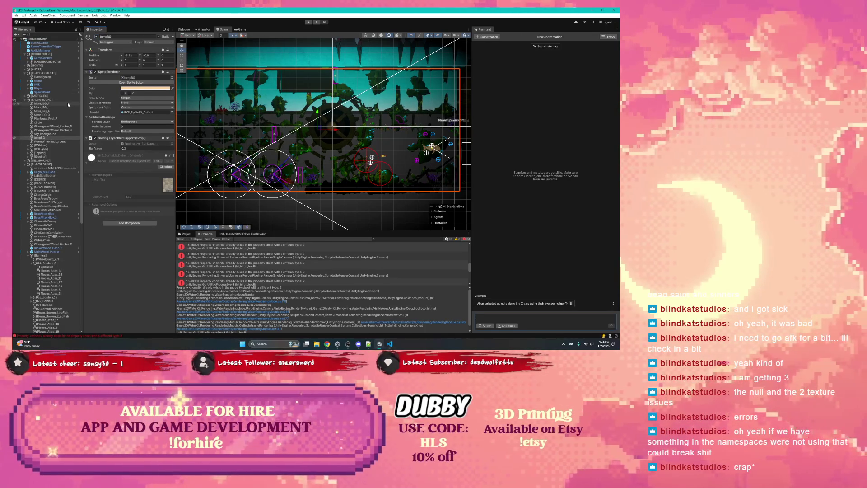
- Deactivate the whole [BACKGROUND] group and start play mode
left_click(64, 100)
left_click(96, 37)
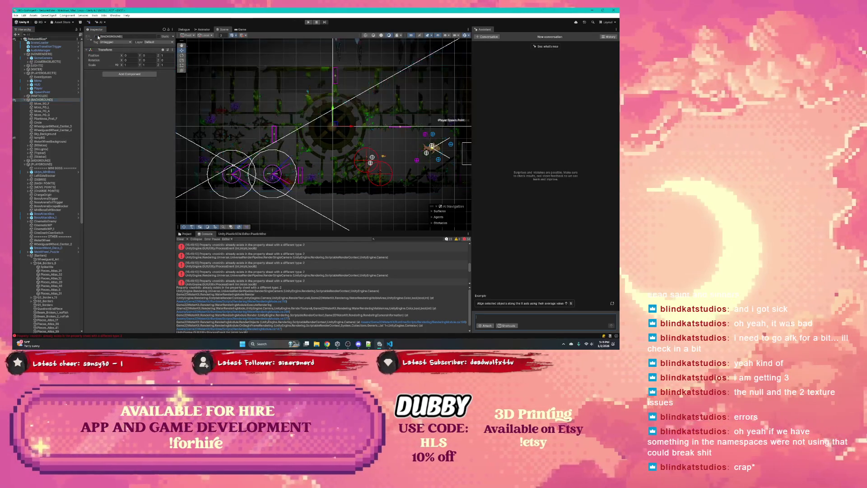
left_click(309, 22)
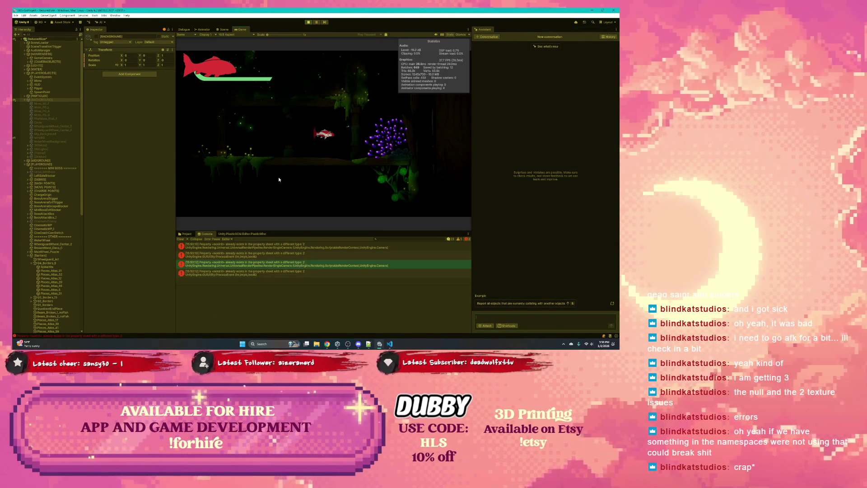
- Stop the play-test and open the error's source, UniversalRenderPipeline.cs line 891, in VS Code
left_click(308, 21)
left_click(261, 266)
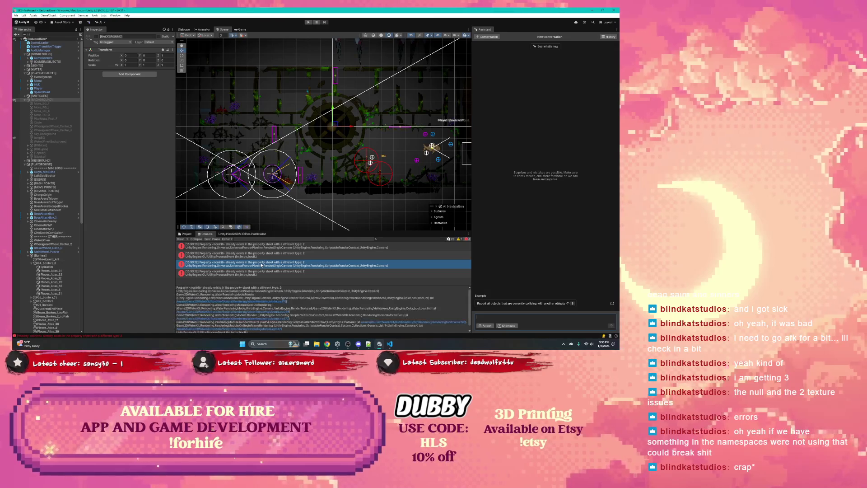
double_click(261, 266)
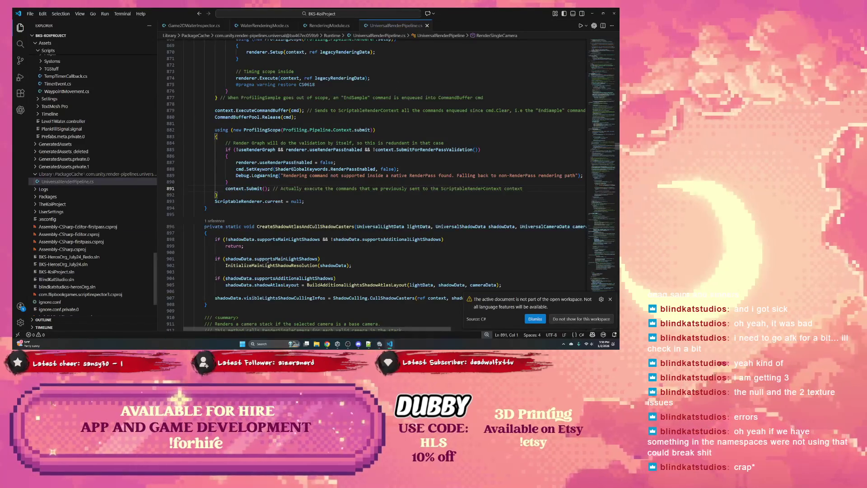
- Scroll up through UniversalRenderPipeline.cs and highlight the RENDER_GRAPH_OLD_COMPILER symbol
scroll(280, 237, "up", 2)
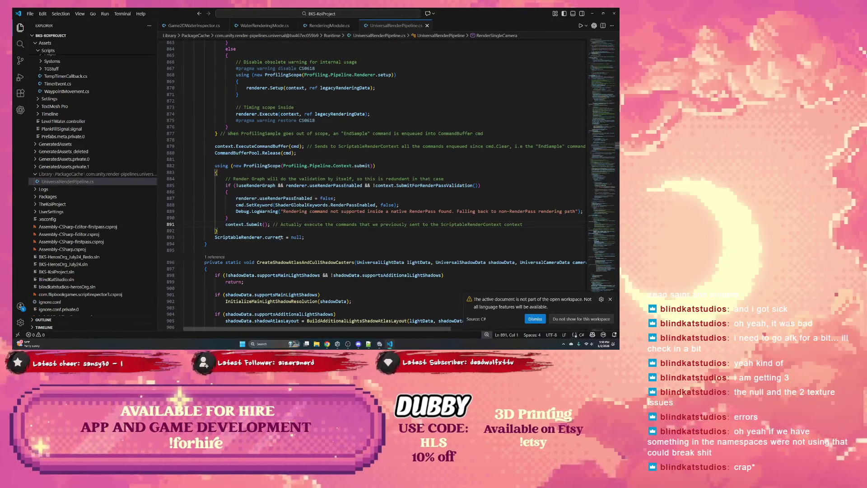
scroll(289, 240, "up", 5)
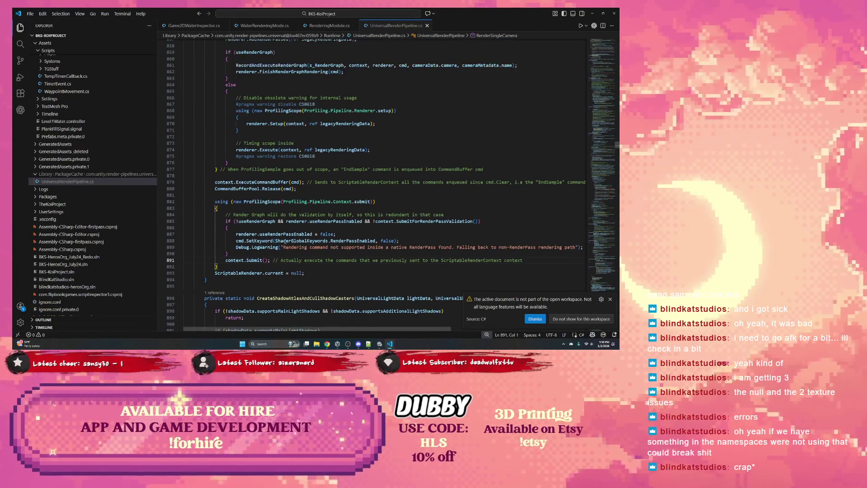
scroll(285, 242, "up", 10)
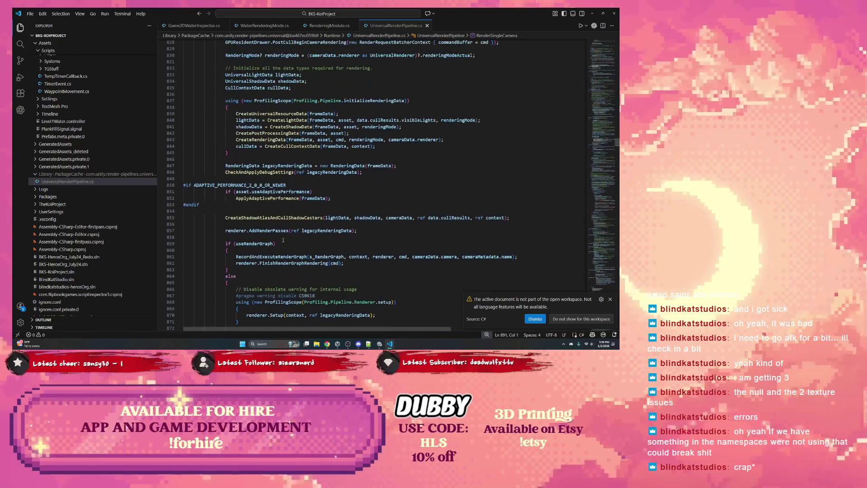
scroll(278, 237, "up", 13)
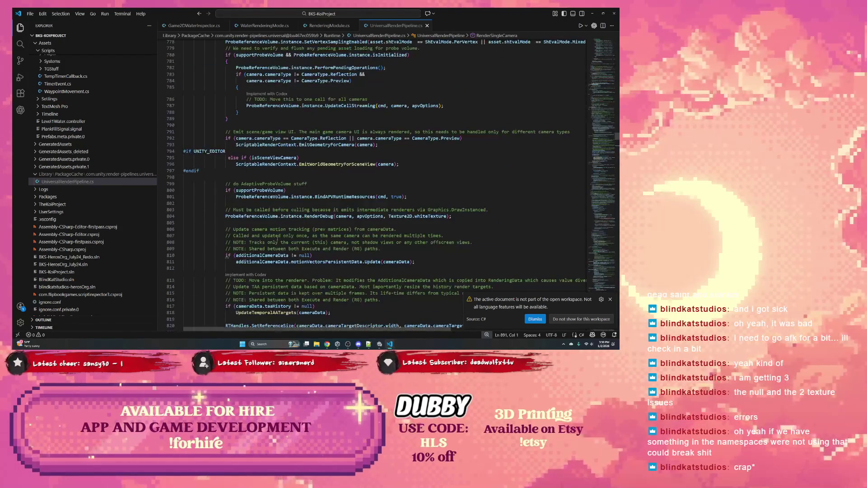
scroll(295, 237, "up", 17)
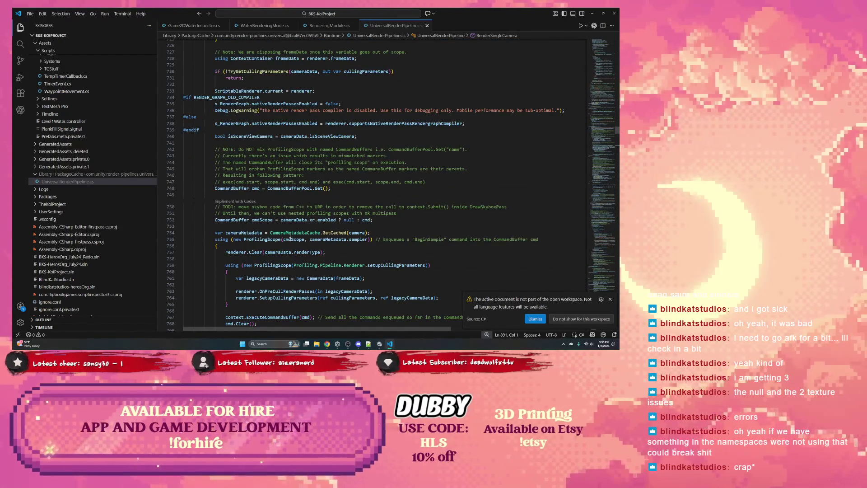
scroll(297, 234, "up", 4)
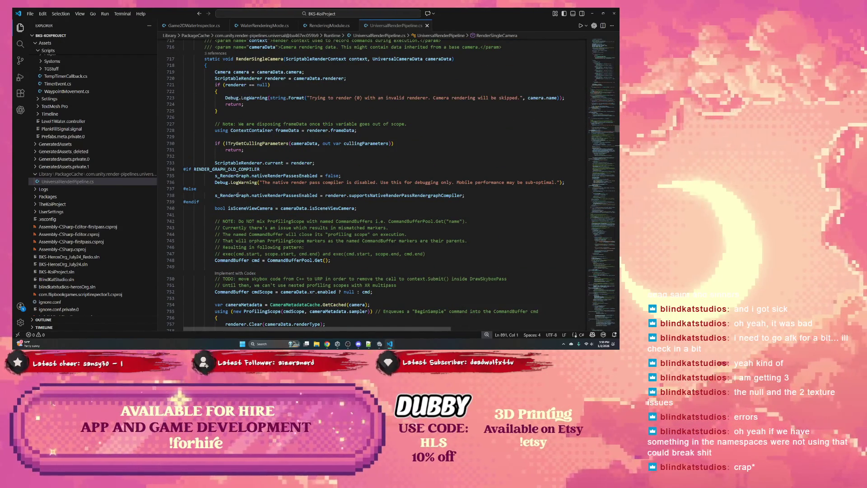
double_click(225, 169)
- Review RenderSingleCamera and its context parameter, then return to Unity
scroll(268, 181, "up", 5)
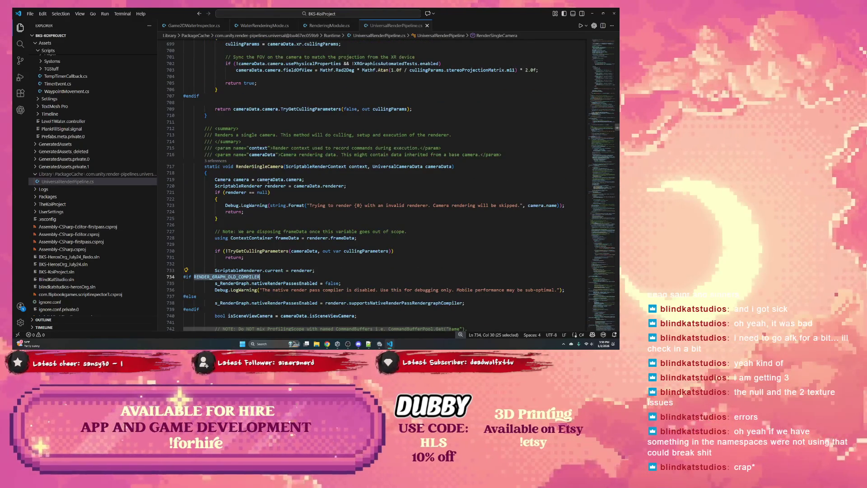
double_click(271, 165)
scroll(274, 172, "down", 7)
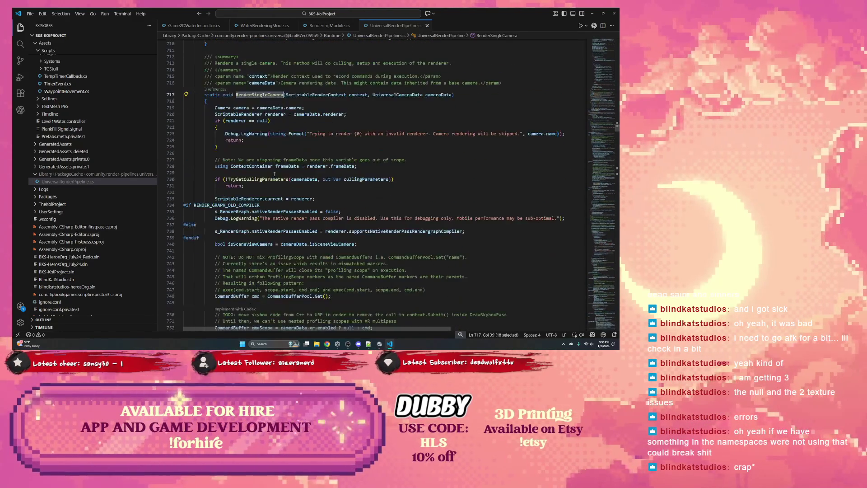
scroll(274, 177, "down", 15)
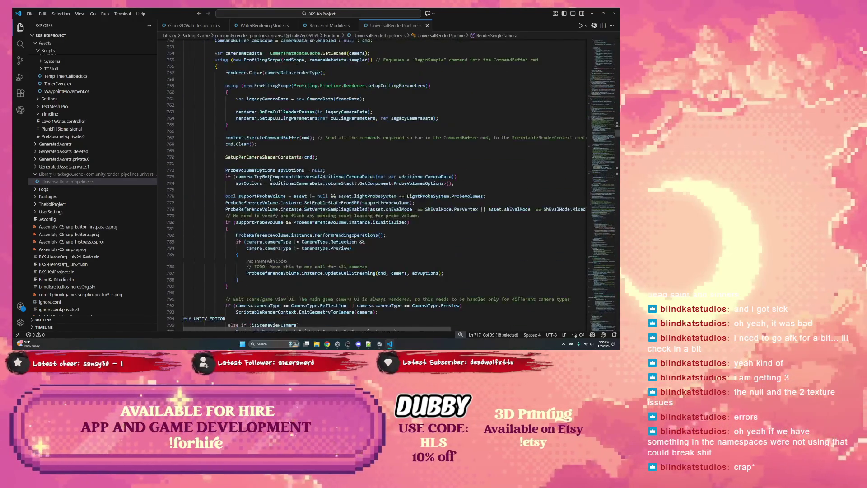
scroll(267, 182, "up", 20)
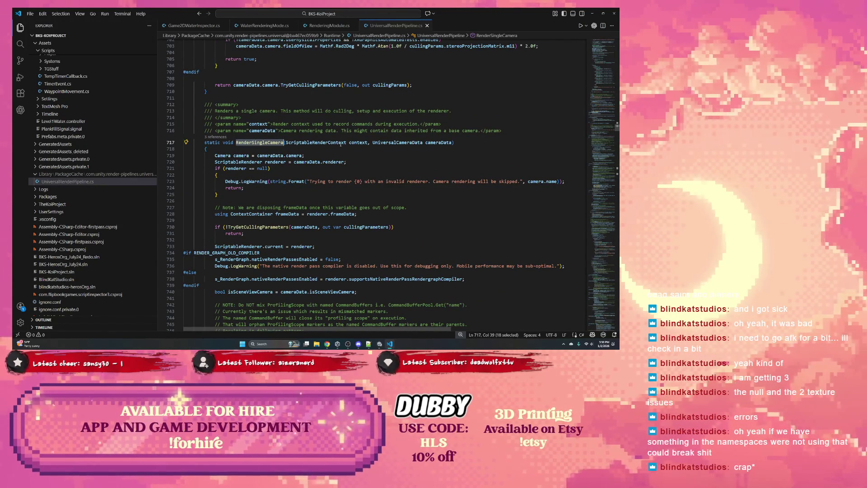
double_click(358, 143)
scroll(299, 181, "down", 3)
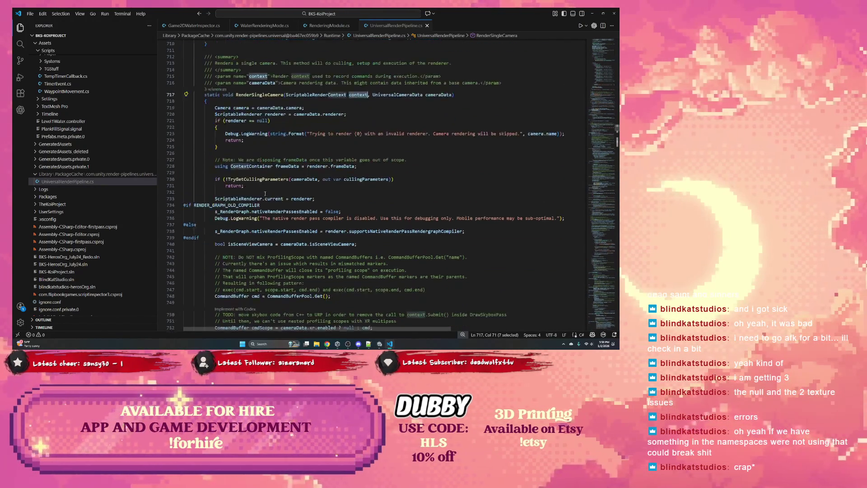
left_click_drag(470, 14, 471, 39)
key("alt+Tab")
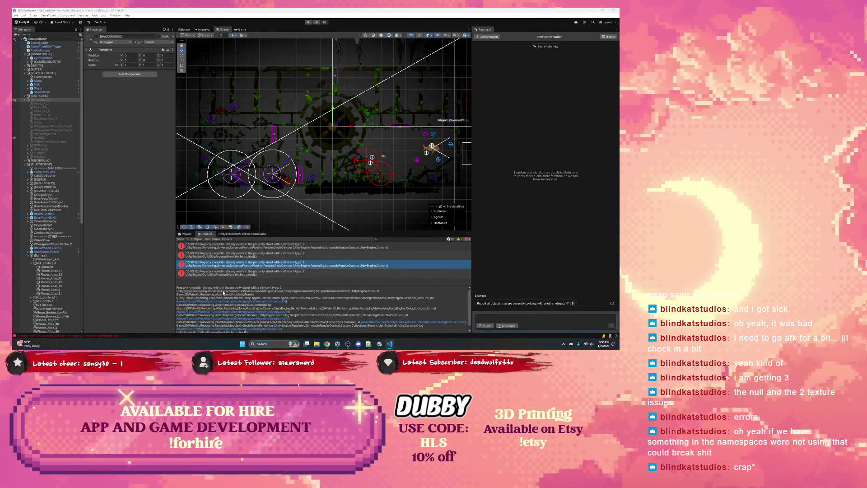
- Select the error's full stack trace in the Console details, then switch to VS Code's Codex panel
left_click(277, 292)
key("ctrl+a")
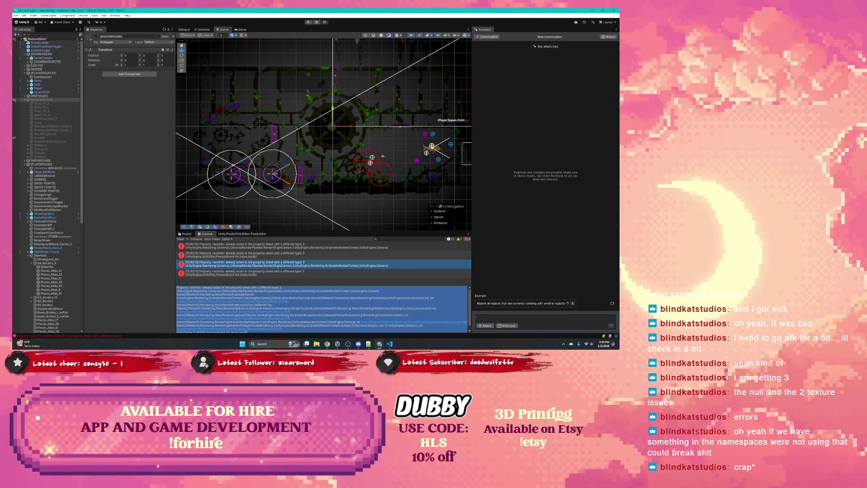
left_click(254, 309)
scroll(253, 309, "down", 1)
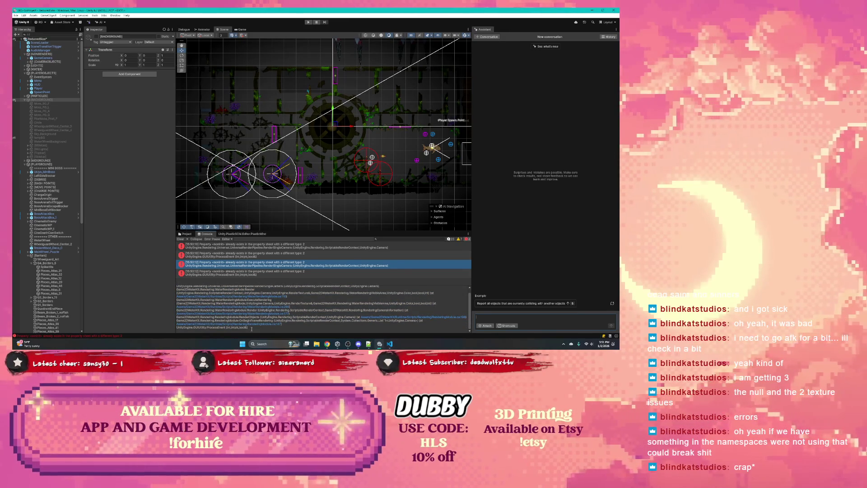
left_click_drag(234, 328, 175, 287)
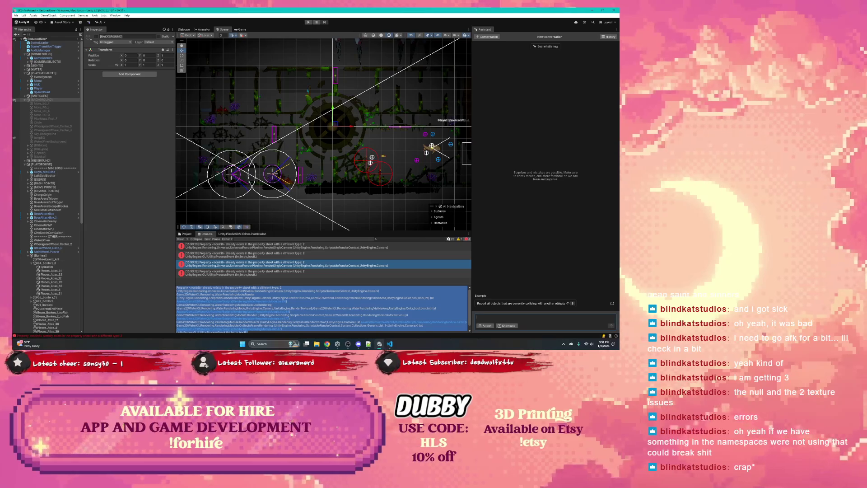
key("alt+Tab")
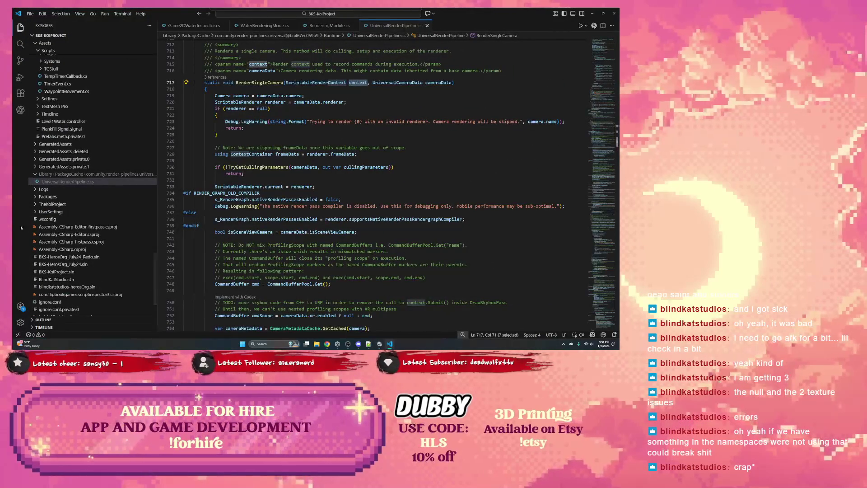
left_click(20, 110)
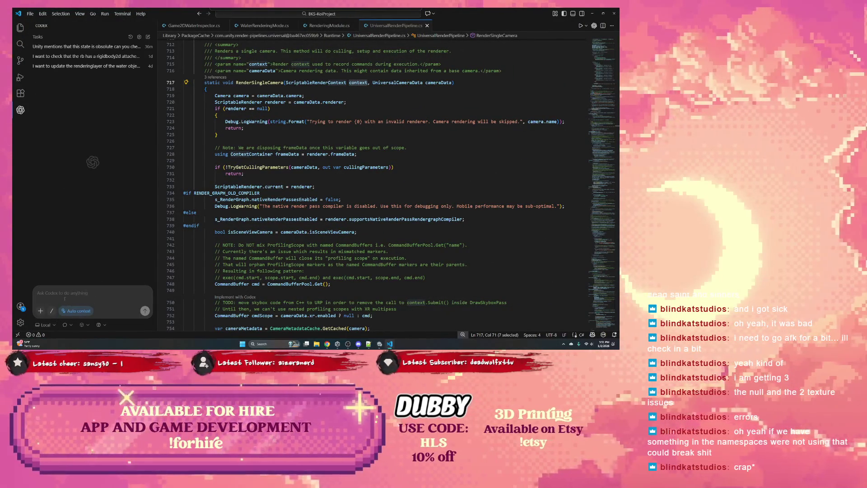
- Ask Codex 'what is the issue here?' with the pasted stack trace, then switch to the browser
left_click(61, 292)
type("what i")
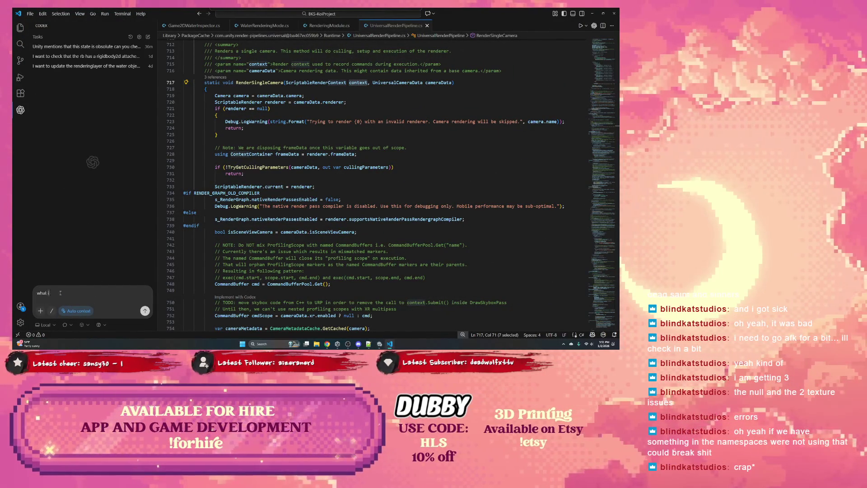
type("s the bssue here?")
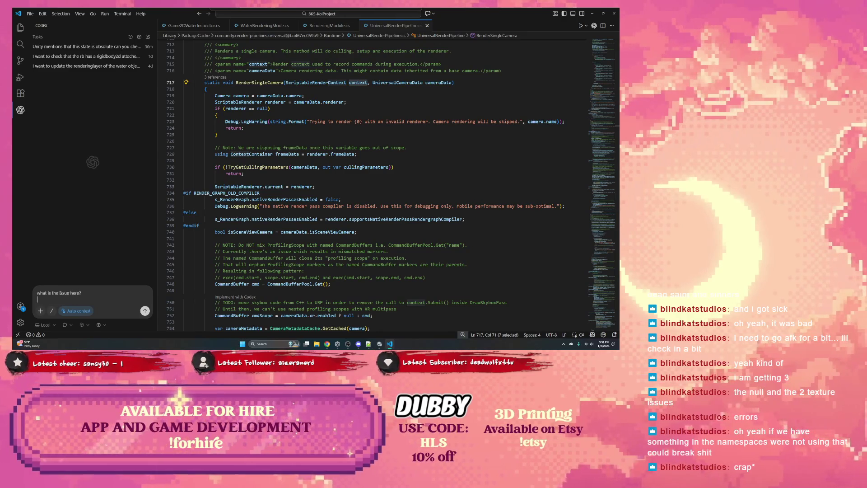
key("ctrl+v")
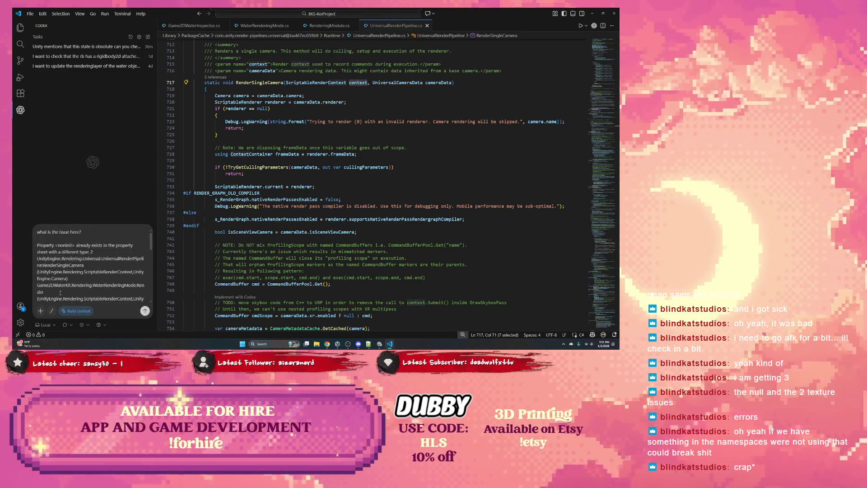
key("shift+Return")
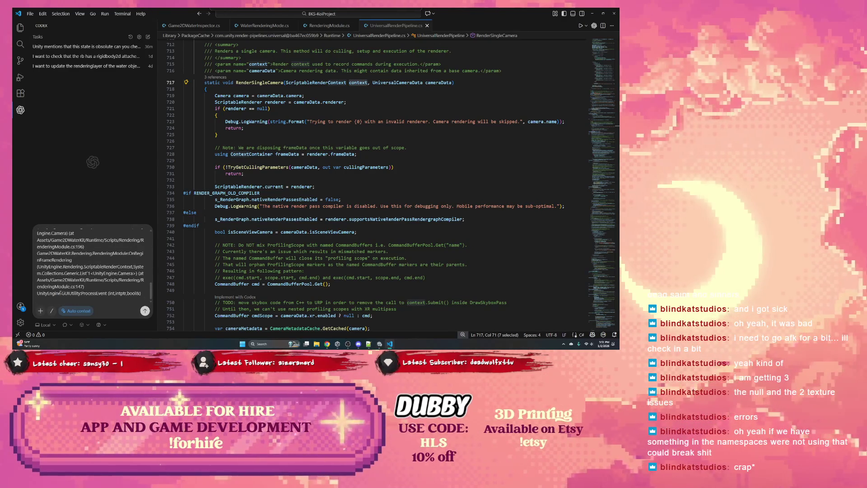
key("shift+Return")
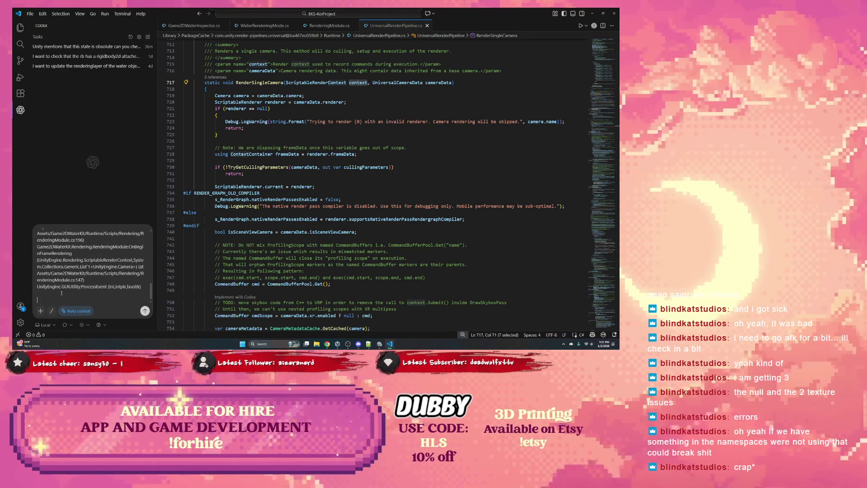
left_click(145, 311)
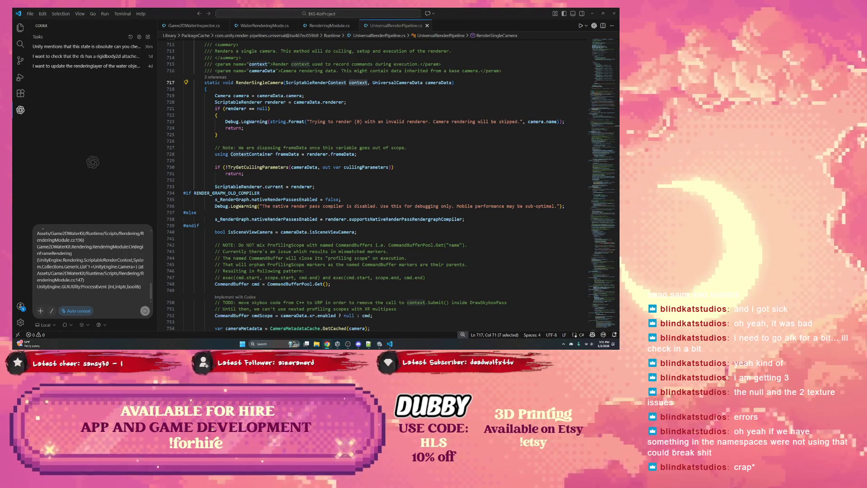
key("alt+Tab")
left_click(501, 13)
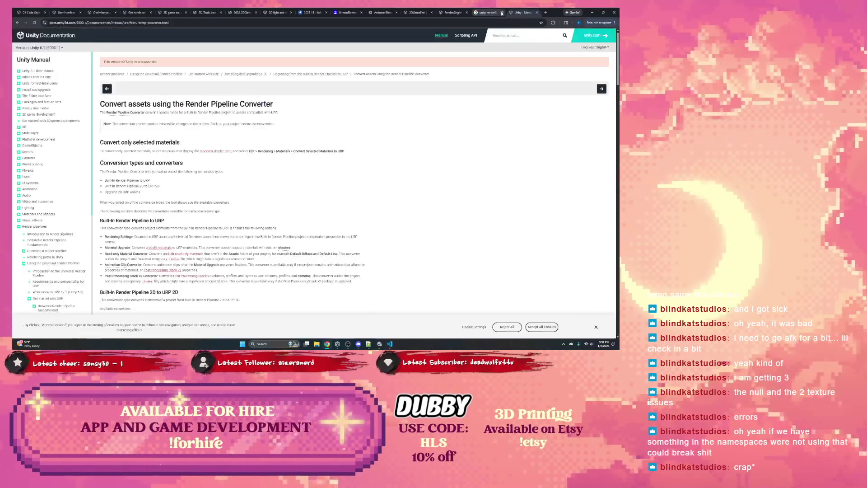
- Close the leftover documentation tabs and go to chatgpt.com in a new tab
left_click(501, 13)
left_click(502, 13)
left_click(505, 13)
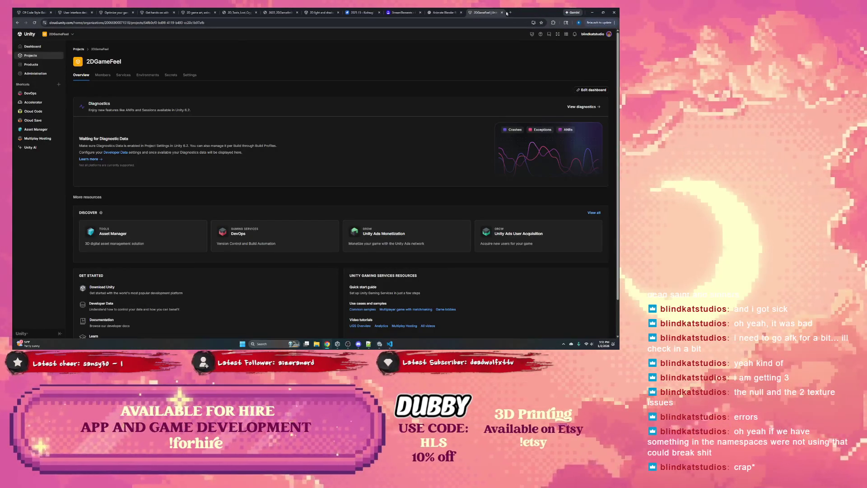
left_click(509, 12)
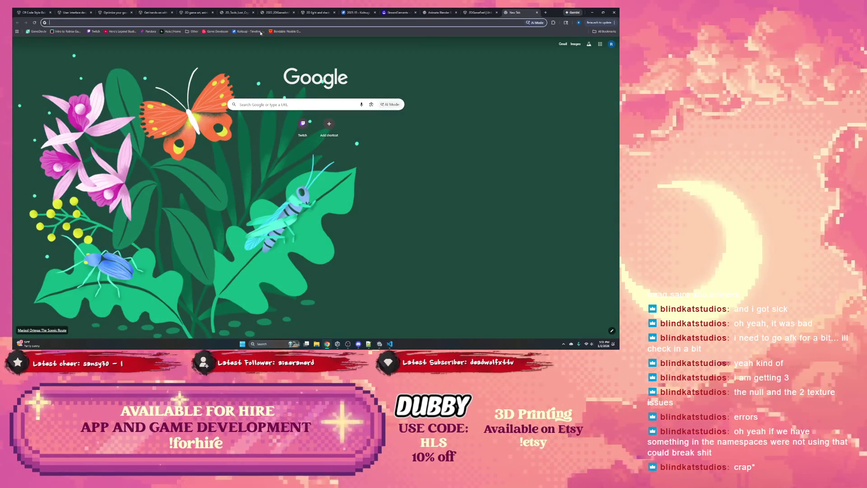
type("chatg")
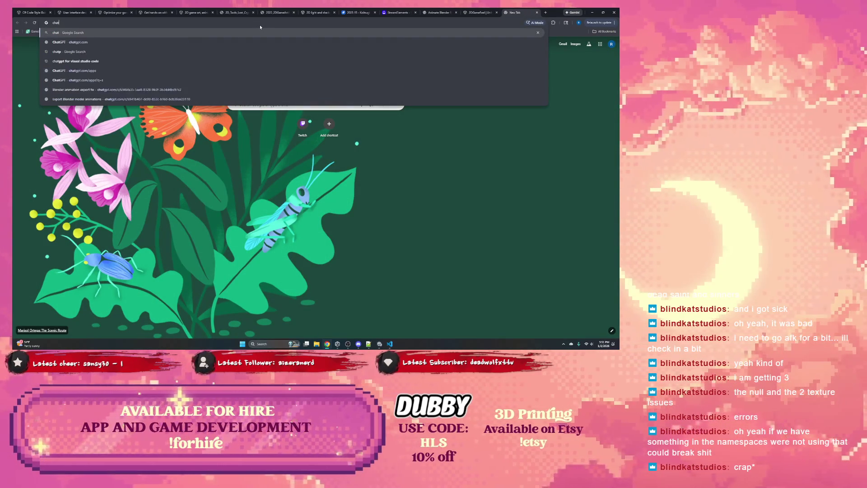
key("Return")
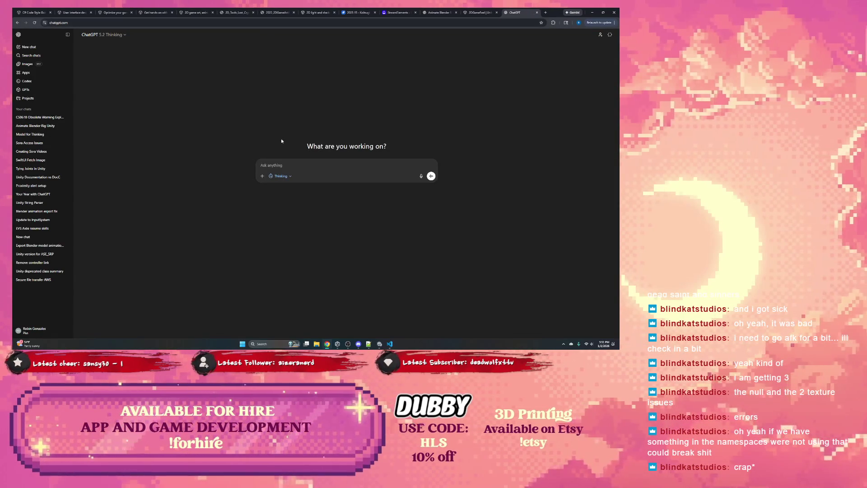
- Ask ChatGPT 'what is the issue' with the pasted stack trace, then return to VS Code
type("what is the issue here?")
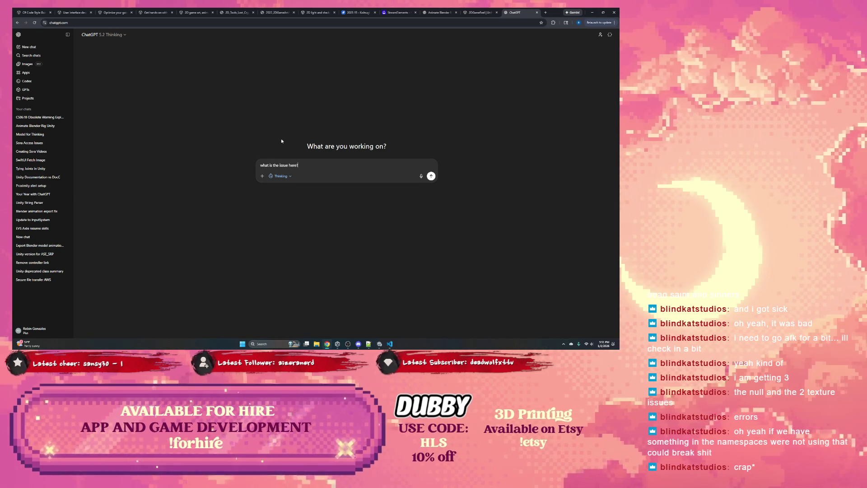
key("shift+Return")
key("shift+Return")
key("ctrl+v")
key("Return")
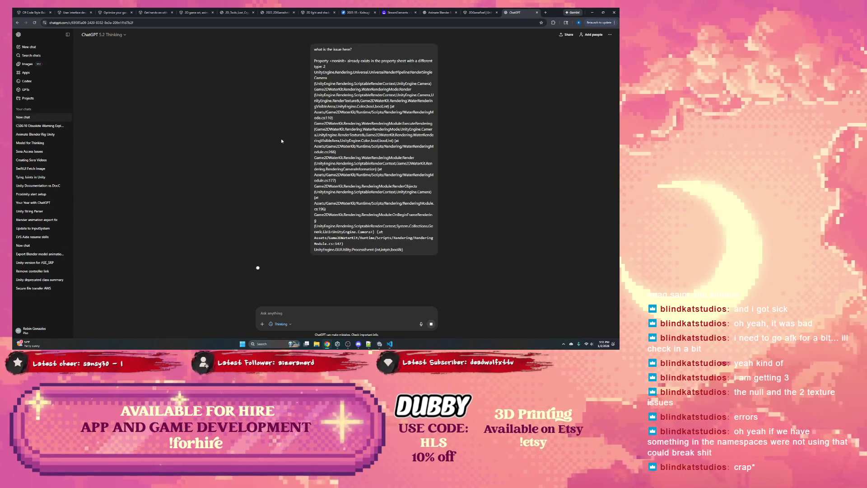
key("alt+Tab")
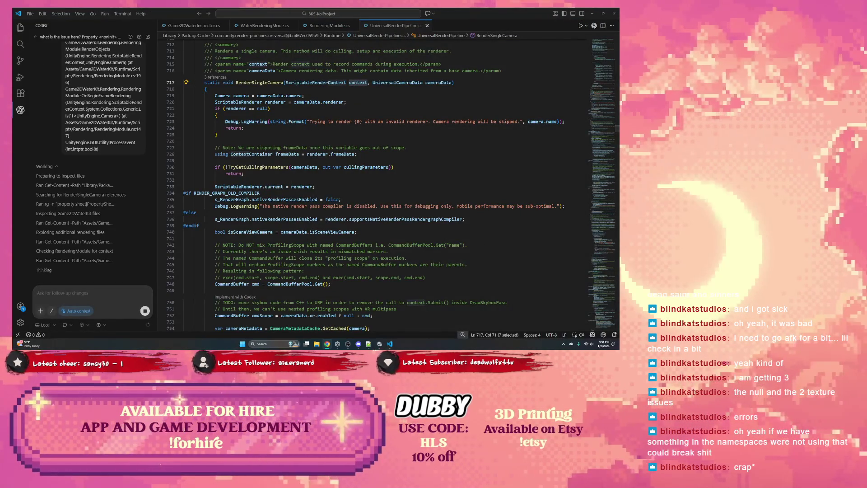
- Check the Unity Console errors while Codex investigates, then bring up ChatGPT's answer
left_click(37, 292)
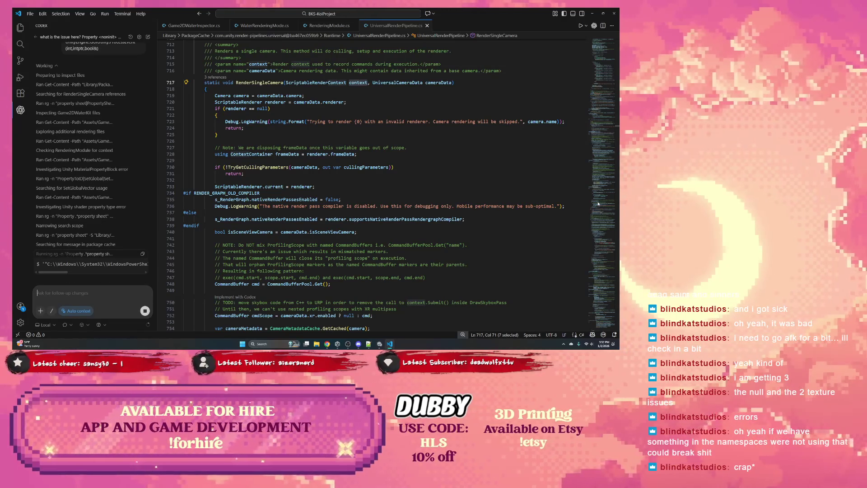
left_click(379, 344)
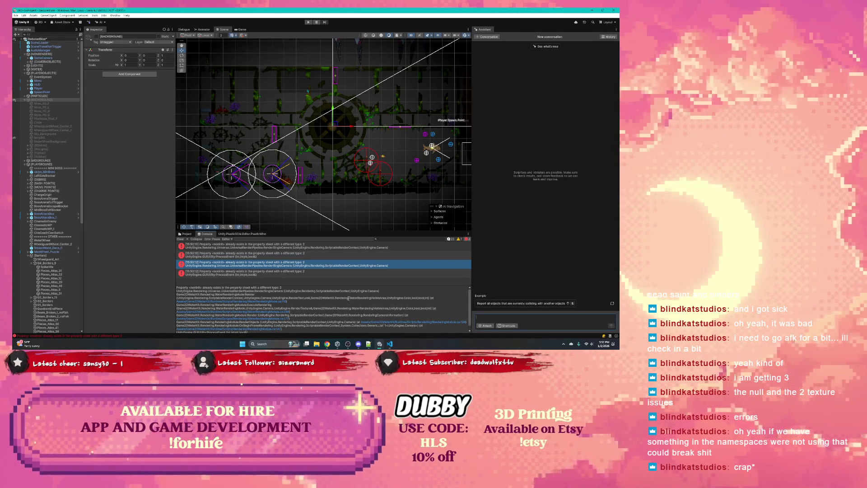
left_click(390, 344)
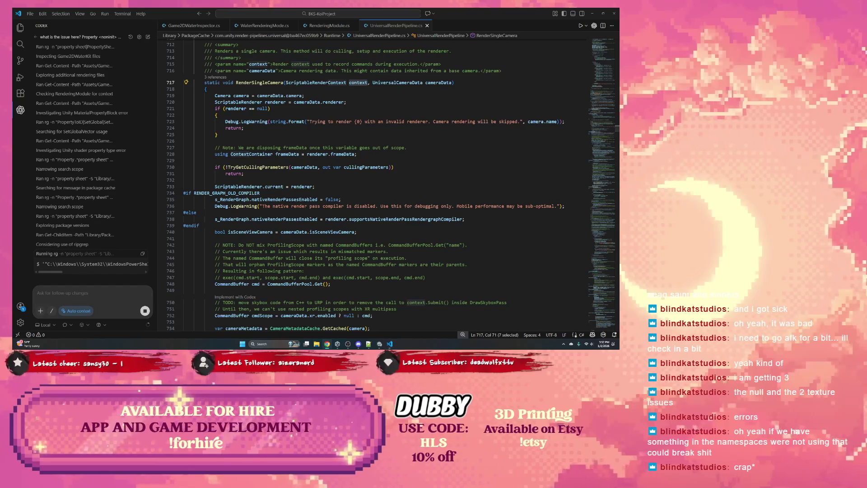
key("alt+Tab")
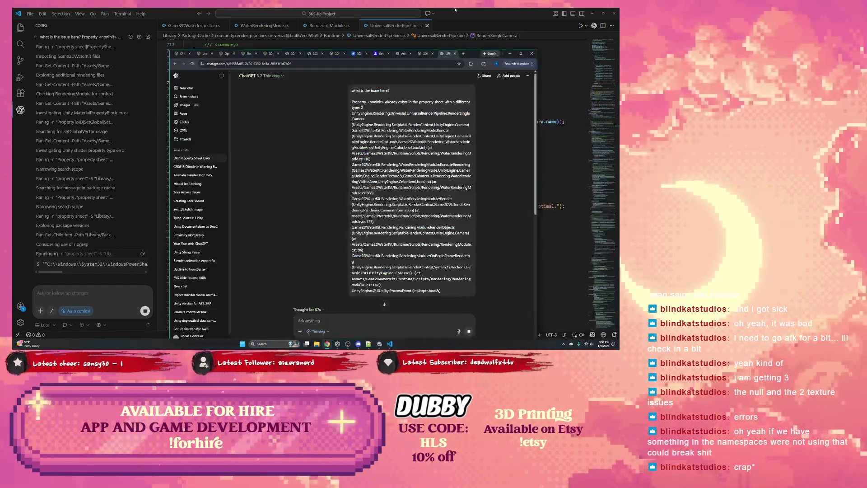
- Read ChatGPT's explanation of the duplicate shader-property error, briefly highlighting 'Game2DWaterKit'
scroll(300, 183, "down", 3)
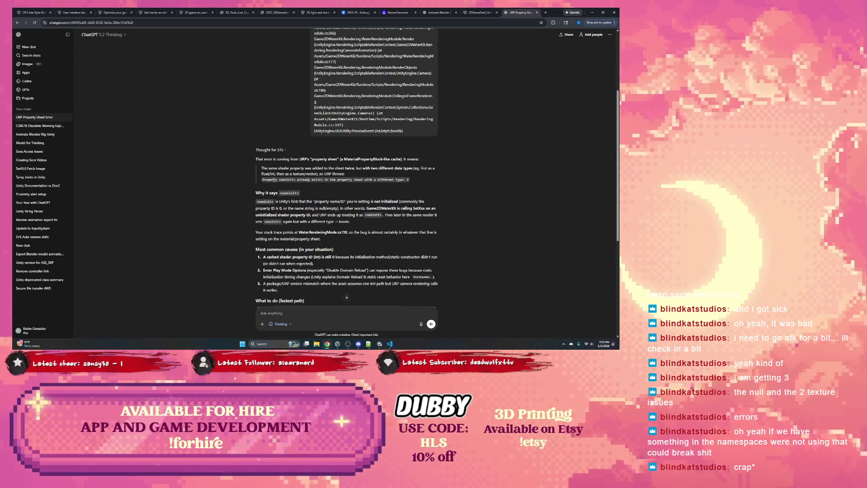
scroll(285, 181, "down", 1)
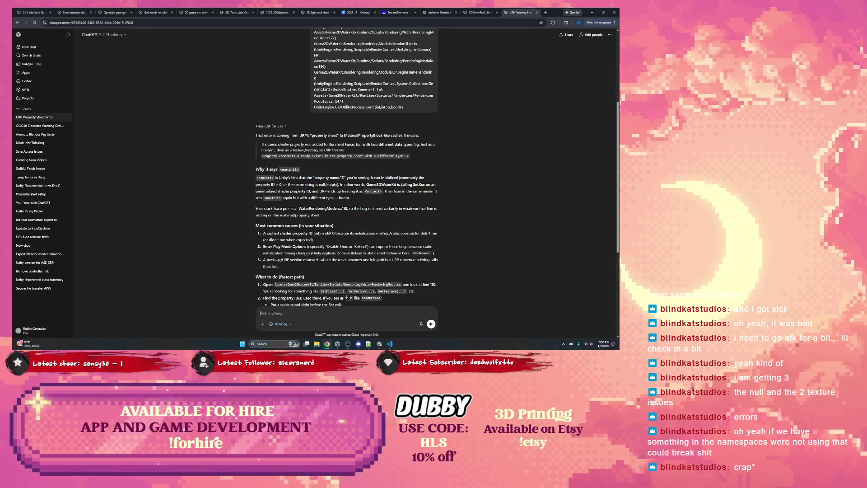
double_click(380, 185)
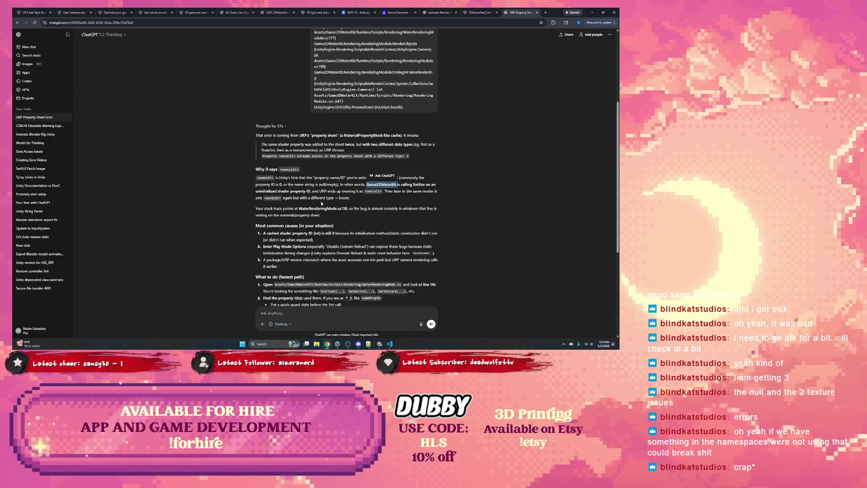
scroll(334, 187, "down", 1)
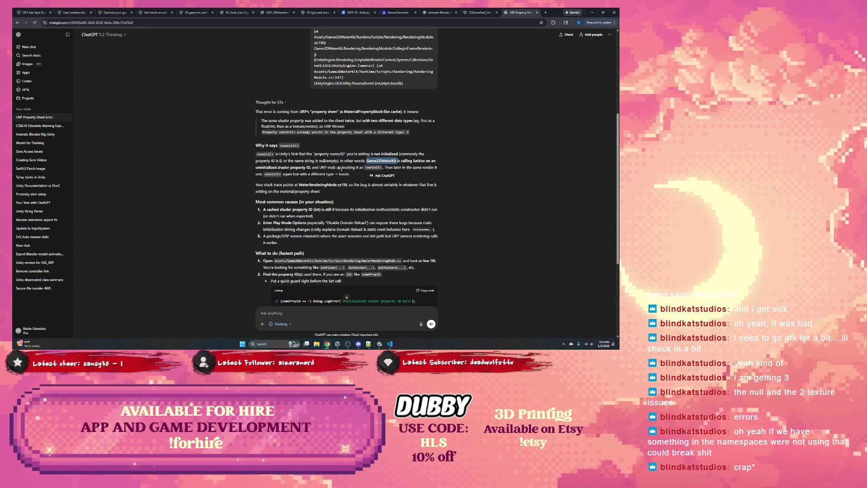
left_click(259, 187)
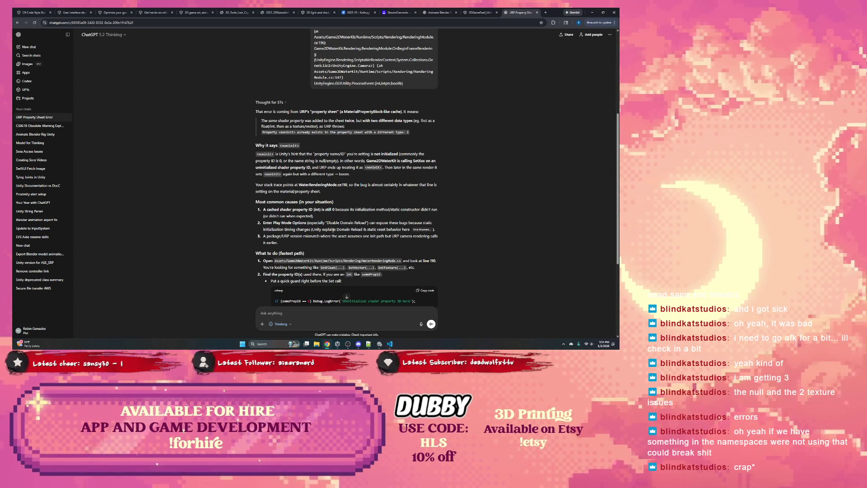
- Read ChatGPT's fix steps through updating Game2DWaterKit, noting 'Disable Domain Reload', then return to VS Code
scroll(386, 228, "down", 1)
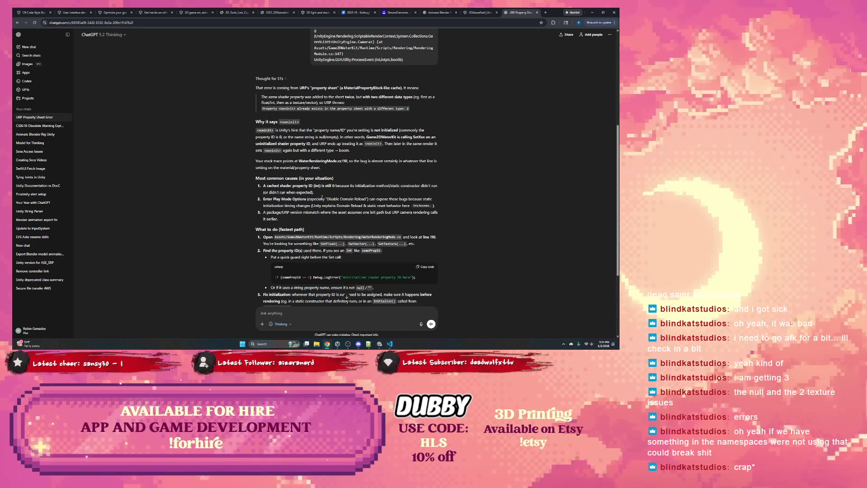
left_click_drag(326, 199, 366, 199)
left_click(350, 203)
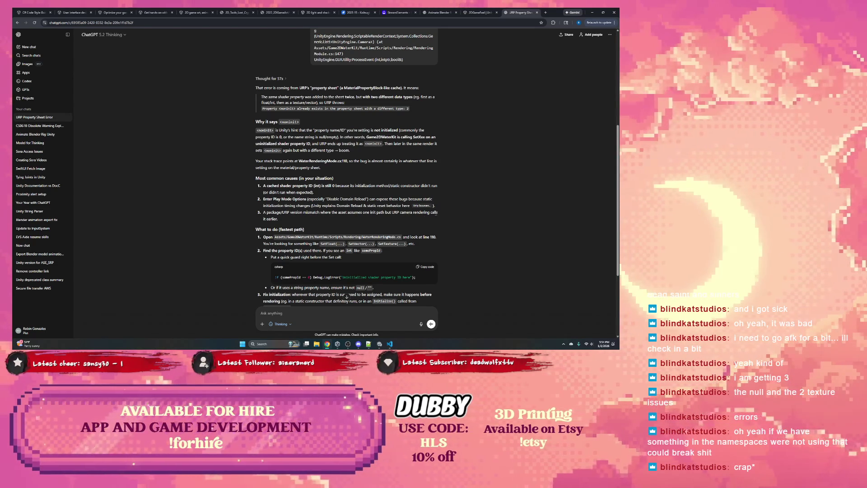
scroll(334, 218, "down", 1)
scroll(288, 206, "down", 1)
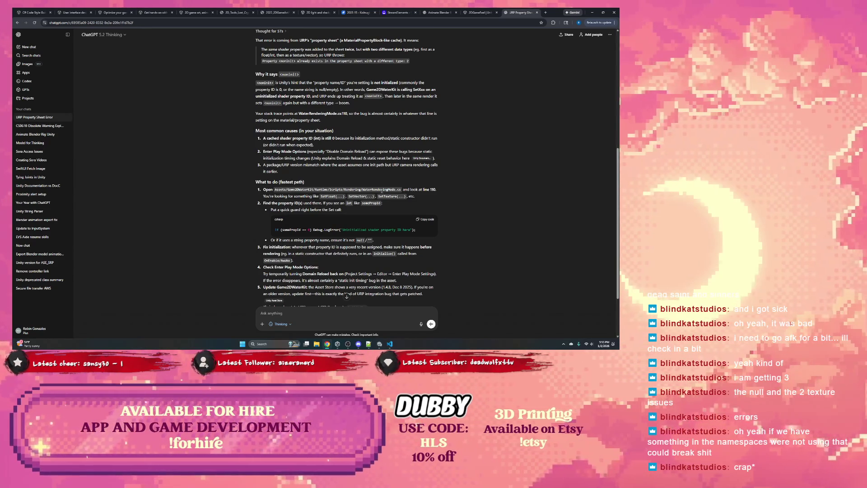
left_click(389, 344)
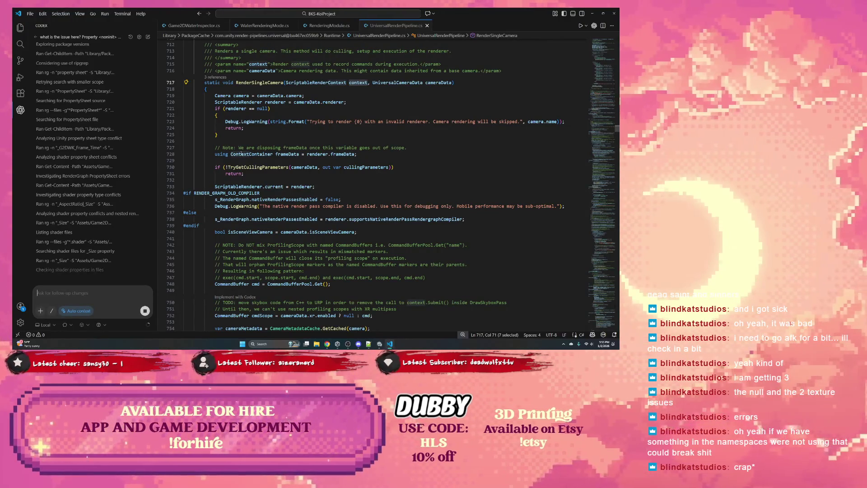
scroll(226, 147, "up", 4)
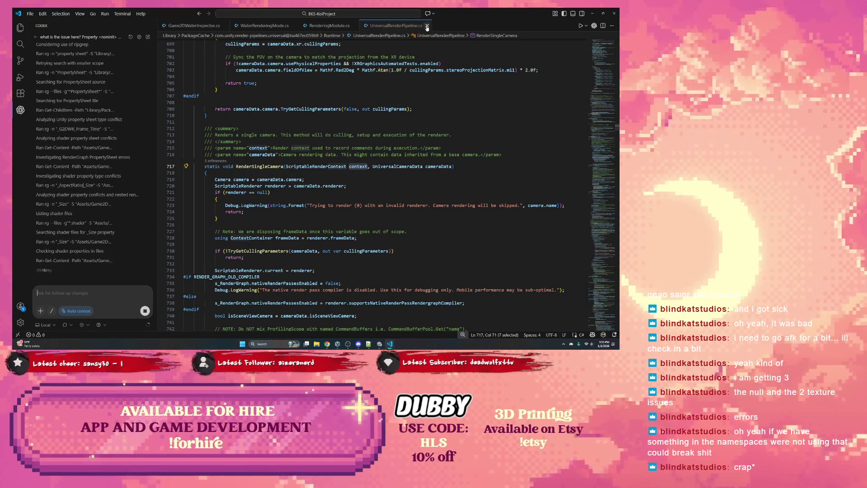
left_click(426, 26)
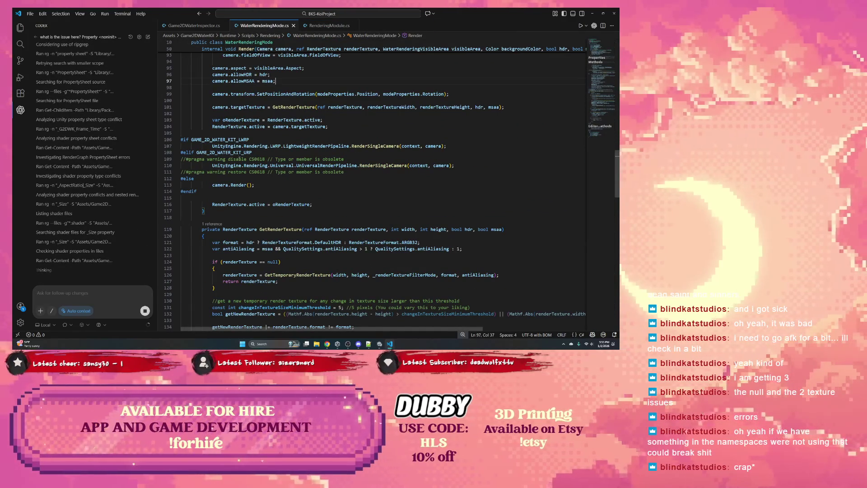
left_click_drag(213, 166, 459, 167)
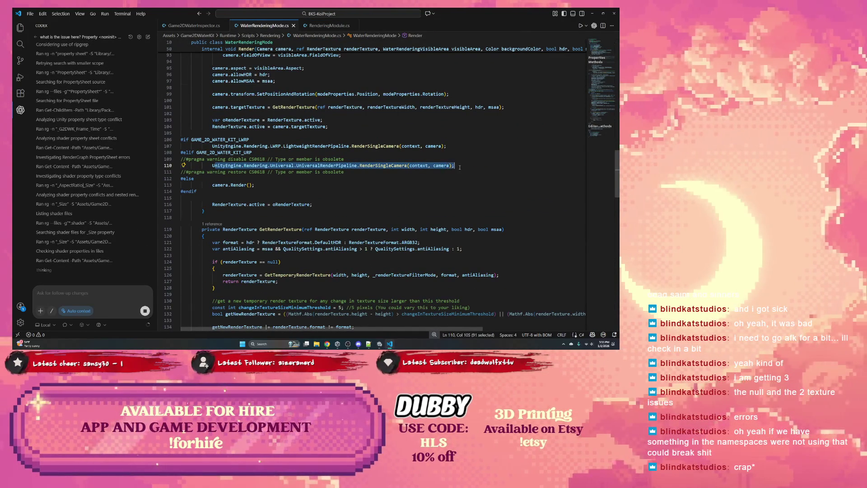
left_click(389, 343)
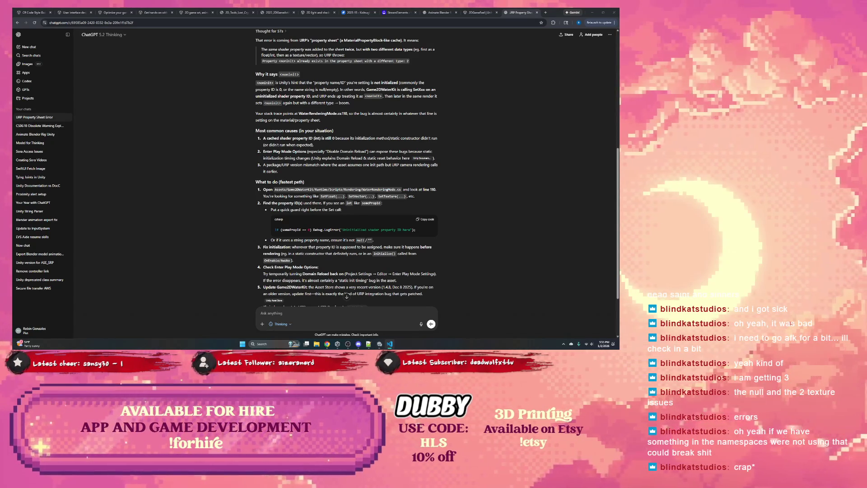
key("alt+Tab")
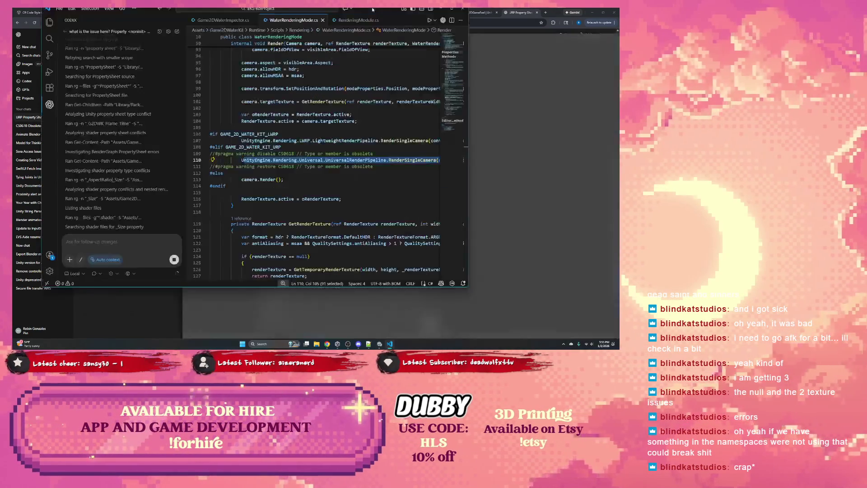
left_click_drag(367, 7, 366, 24)
key("alt+Tab")
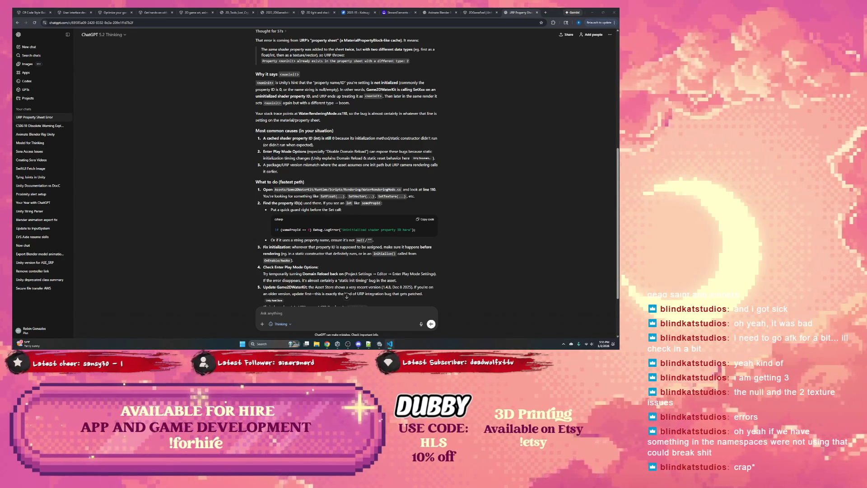
key("alt+Tab")
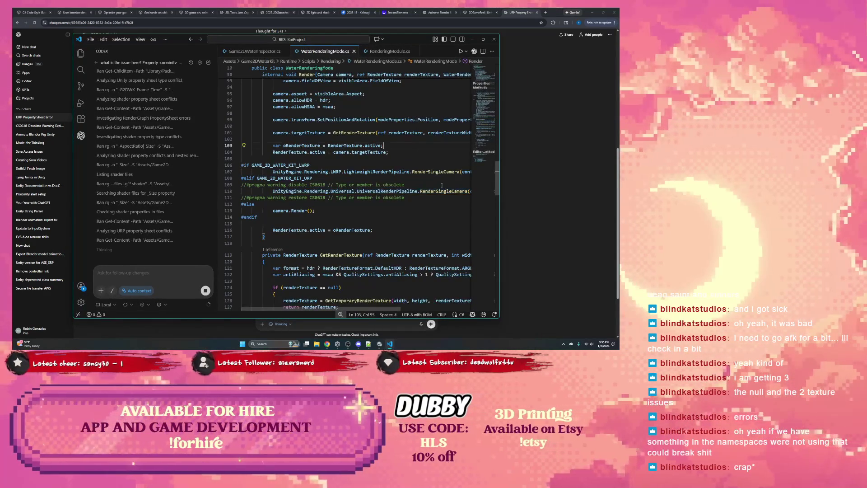
- Dismiss the code actions and scroll through Codex's diagnosis of the URP RenderGraph incompatibility
right_click(341, 191)
mouse_move(442, 188)
key("Escape")
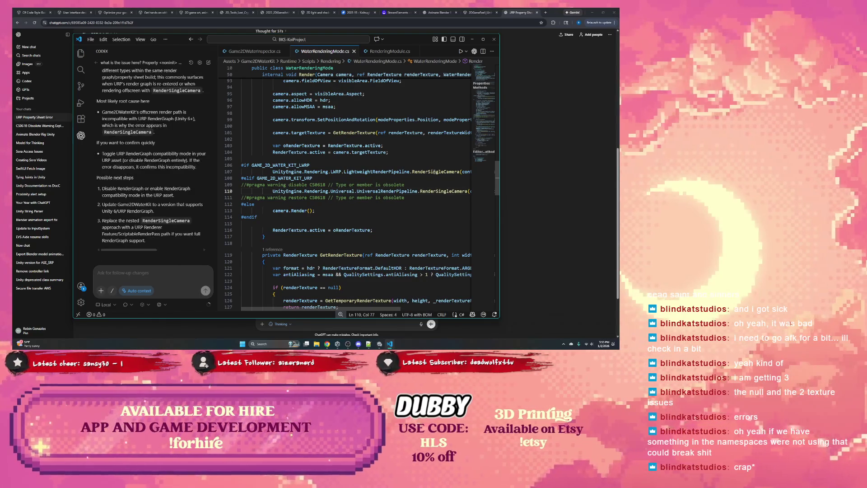
scroll(180, 187, "up", 5)
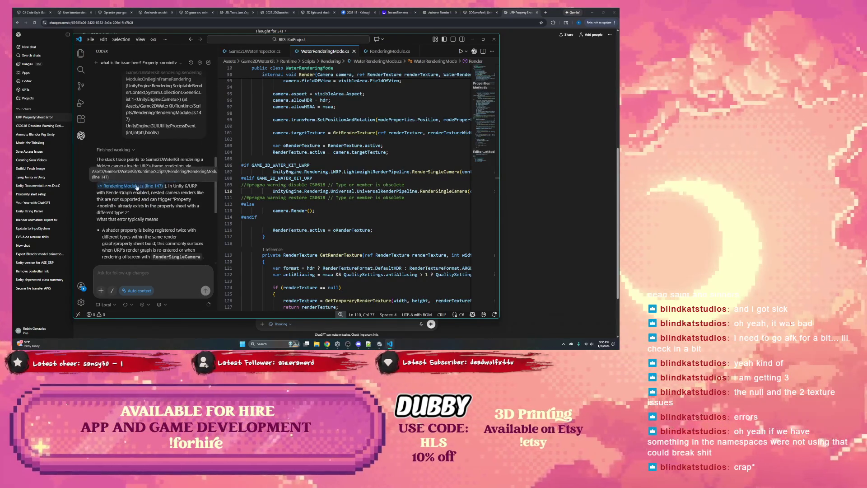
scroll(131, 193, "down", 2)
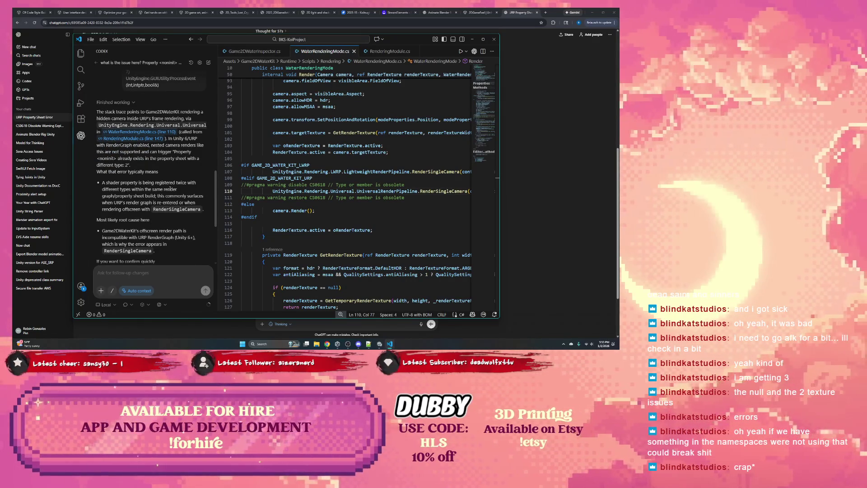
scroll(170, 188, "down", 2)
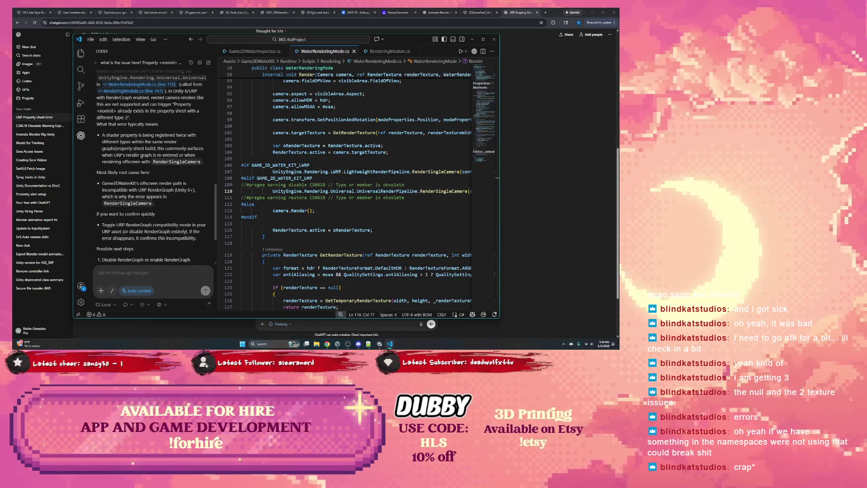
- Read Codex's root cause and next steps, then minimize Visual Studio Code
left_click_drag(127, 135, 154, 135)
left_click(135, 147)
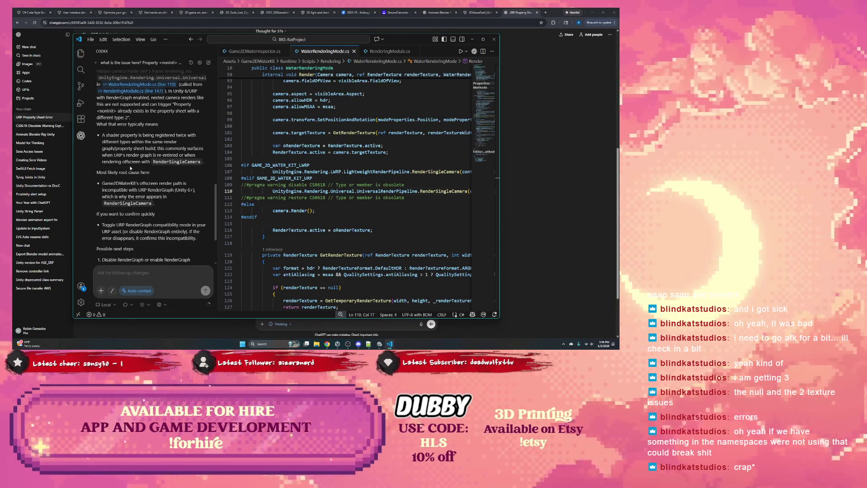
scroll(136, 161, "down", 2)
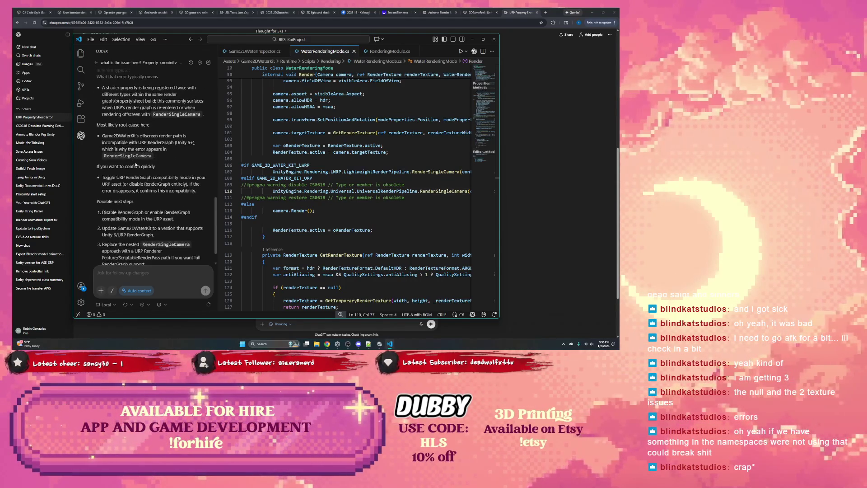
scroll(128, 176, "down", 1)
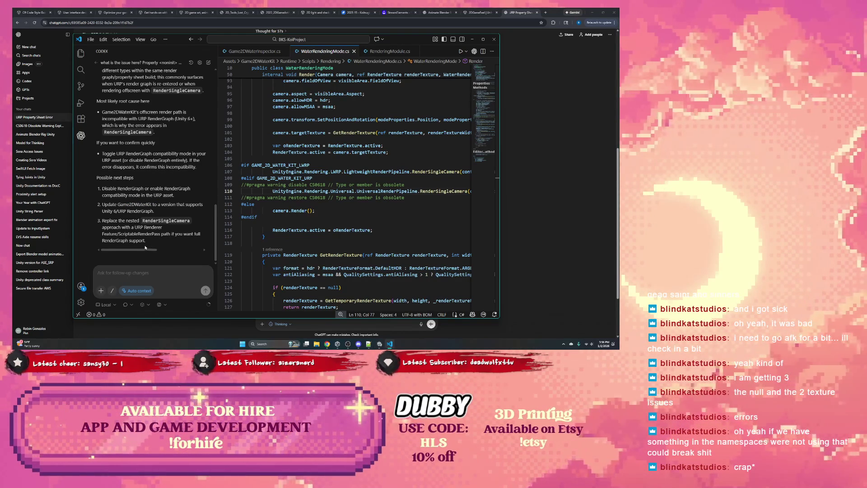
scroll(147, 239, "right", 2)
scroll(149, 232, "left", 2)
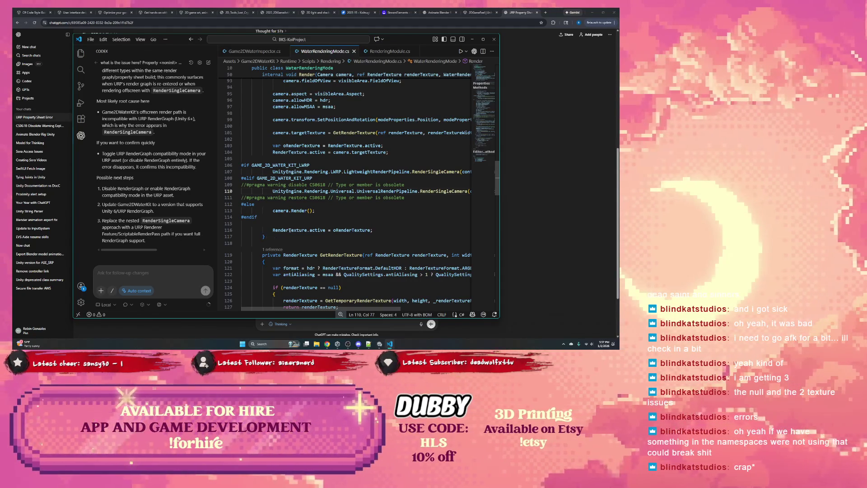
left_click(471, 40)
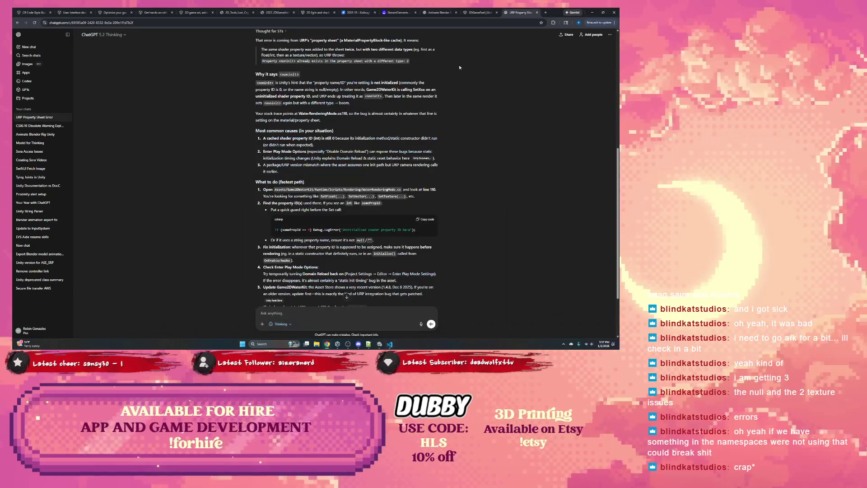
- Read ChatGPT's answer down to the Domain Reload step, then switch to the Unity Editor
scroll(358, 233, "down", 1)
scroll(357, 233, "down", 2)
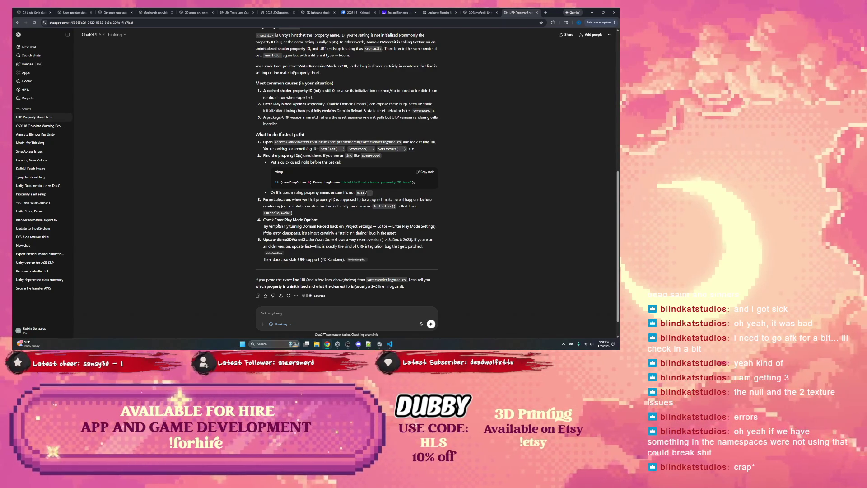
left_click_drag(294, 226, 318, 226)
left_click(286, 227)
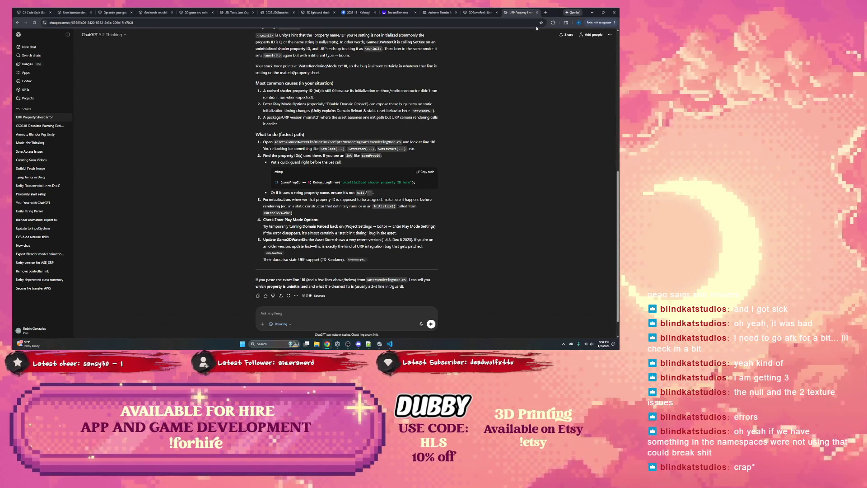
key("alt+Tab")
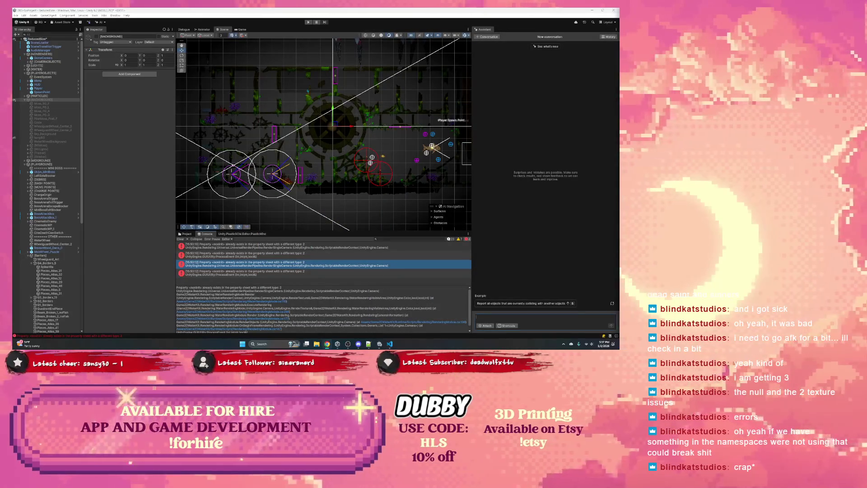
- In Project Settings > Editor, set 'When entering Play Mode' to Reload Domain only, then press Play
left_click(104, 10)
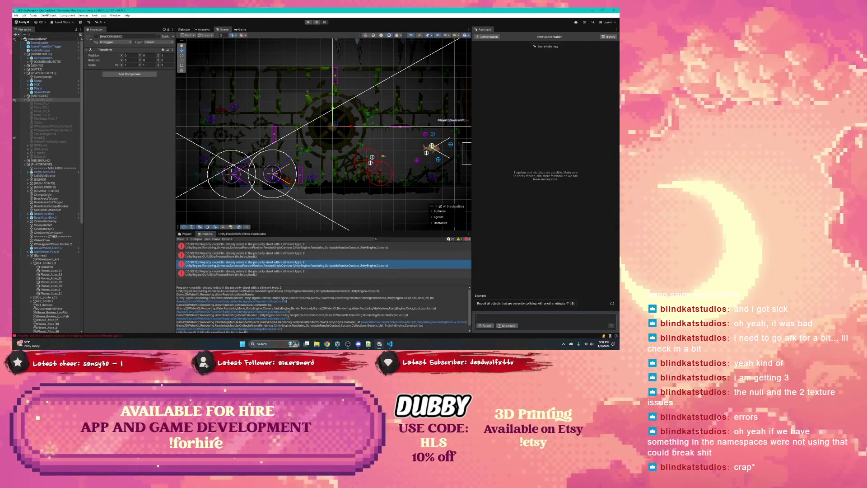
left_click(20, 17)
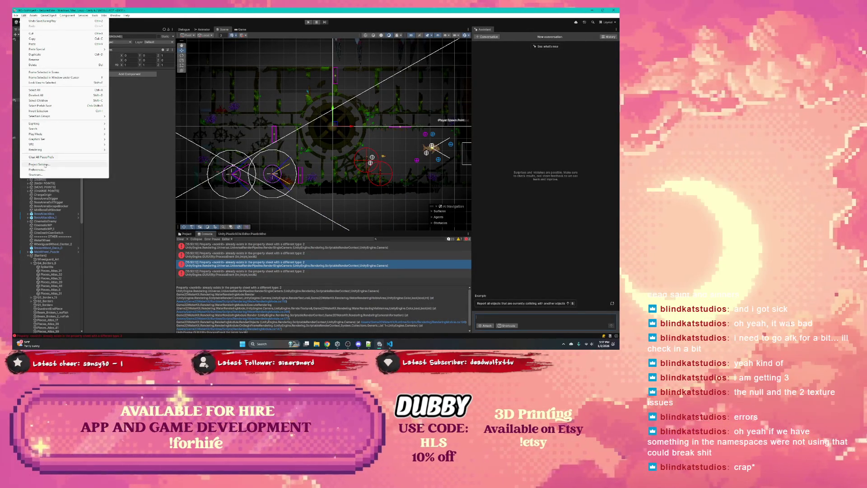
left_click(49, 167)
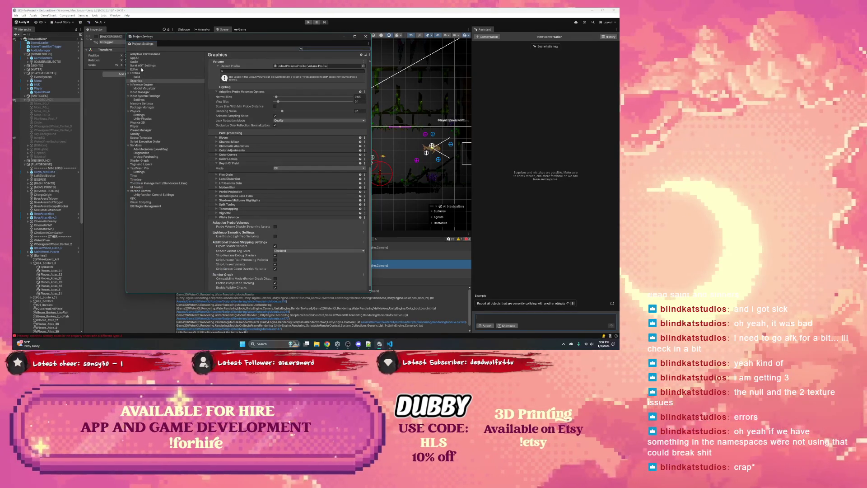
left_click(134, 69)
scroll(240, 147, "down", 5)
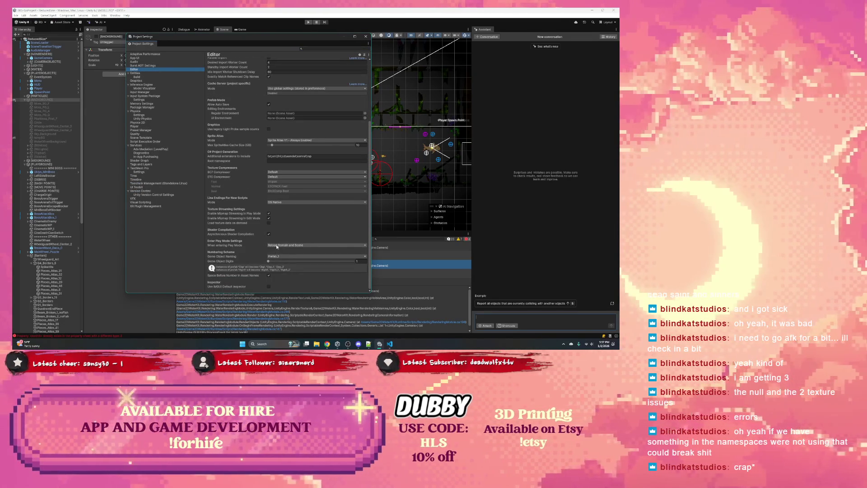
left_click(277, 245)
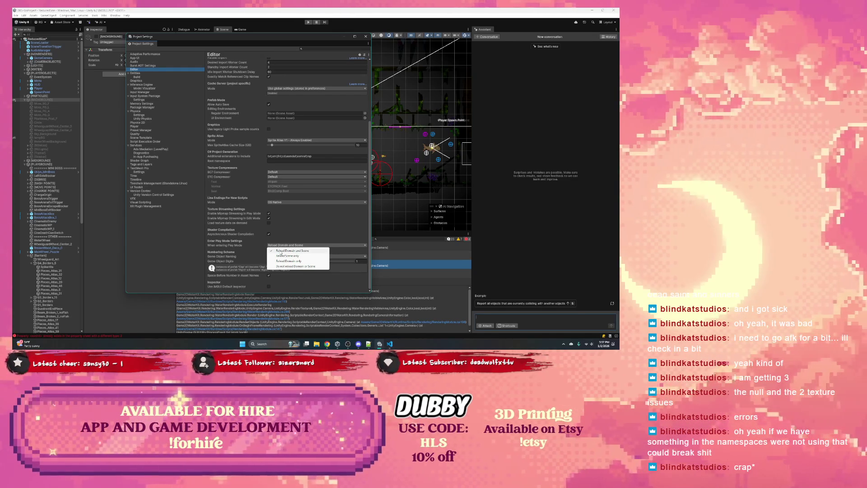
left_click(285, 267)
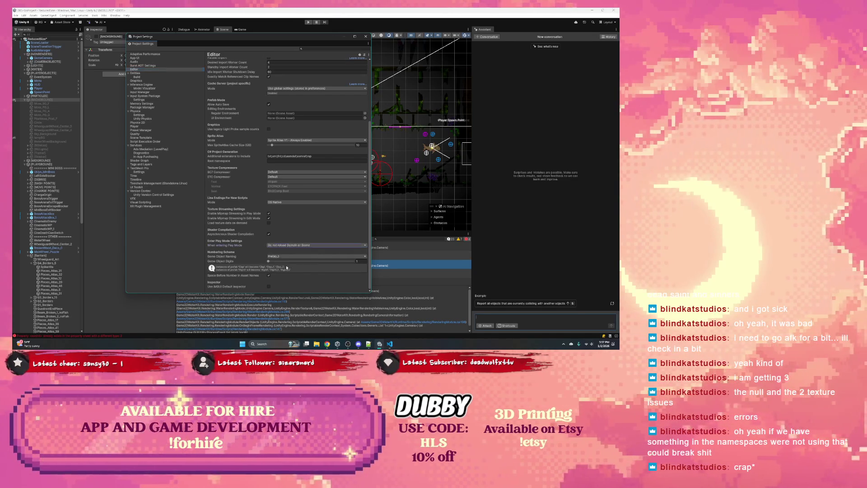
left_click(272, 245)
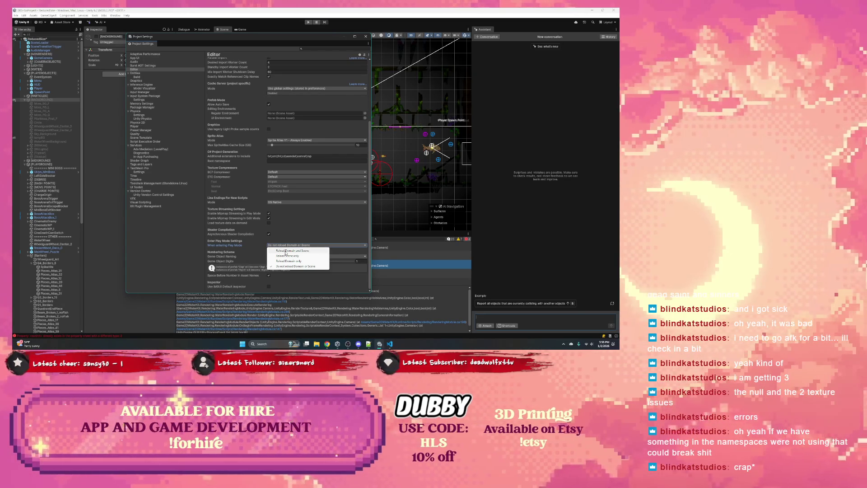
left_click(289, 261)
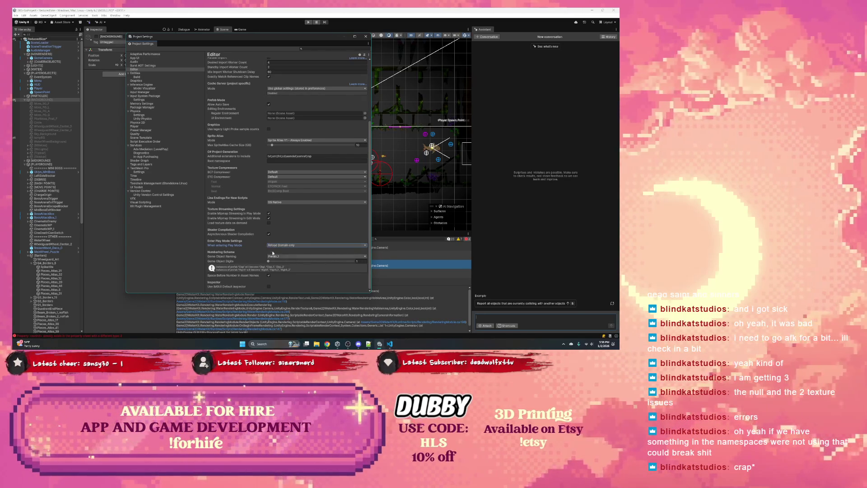
left_click(365, 36)
left_click(307, 22)
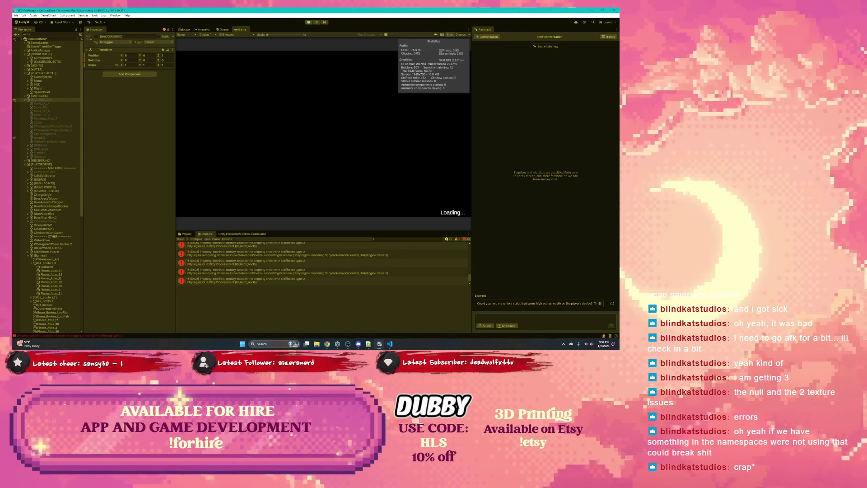
- Watch the game stall on Loading with Console errors, then switch to Visual Studio Code
key("alt+Tab")
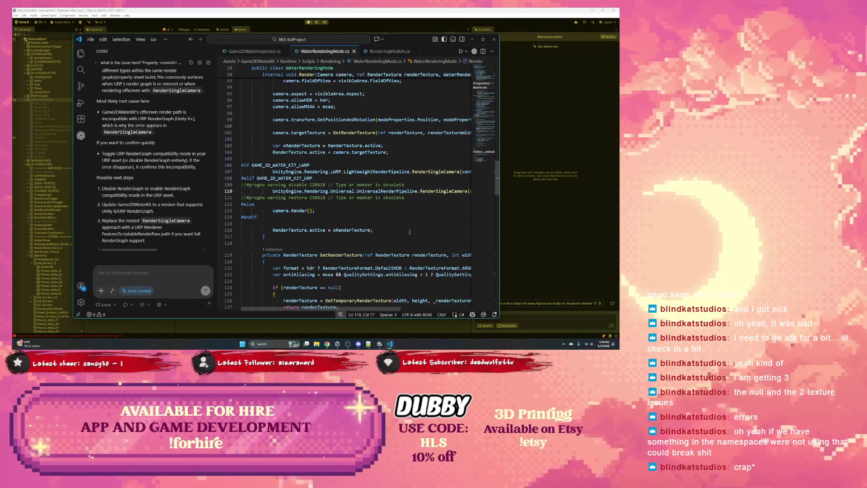
- Select lines 50–117, the Render method of WaterRenderingMode.cs, then switch back to Unity
scroll(332, 202, "down", 3)
scroll(332, 203, "up", 5)
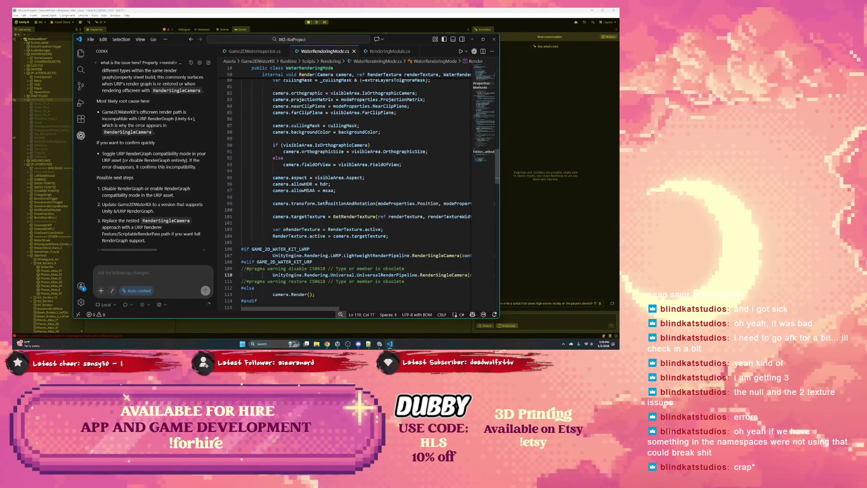
left_click_drag(280, 262, 304, 190)
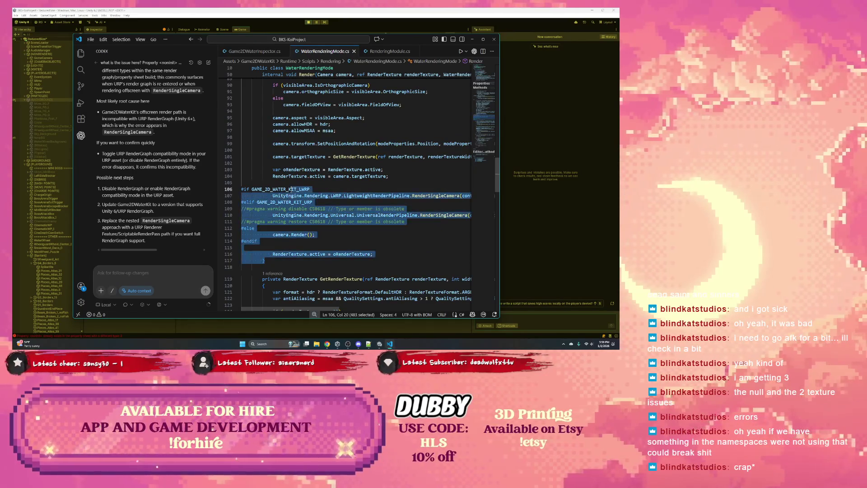
scroll(305, 196, "up", 12)
scroll(305, 196, "up", 5)
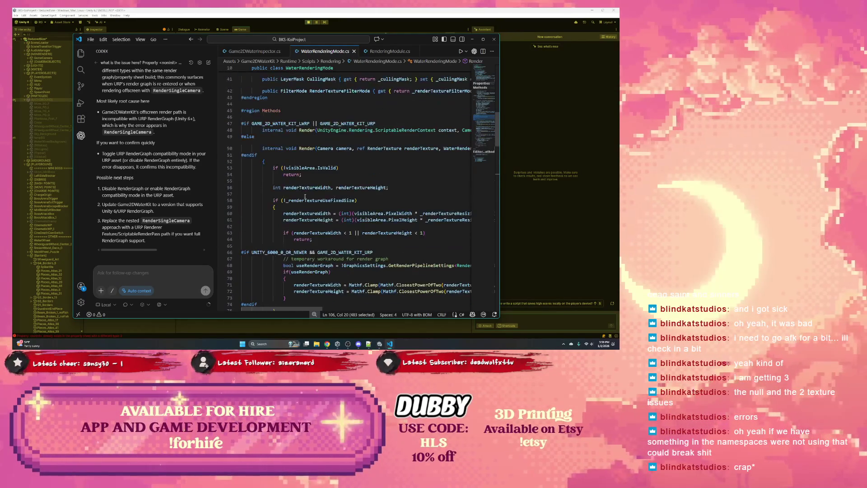
left_click(264, 172)
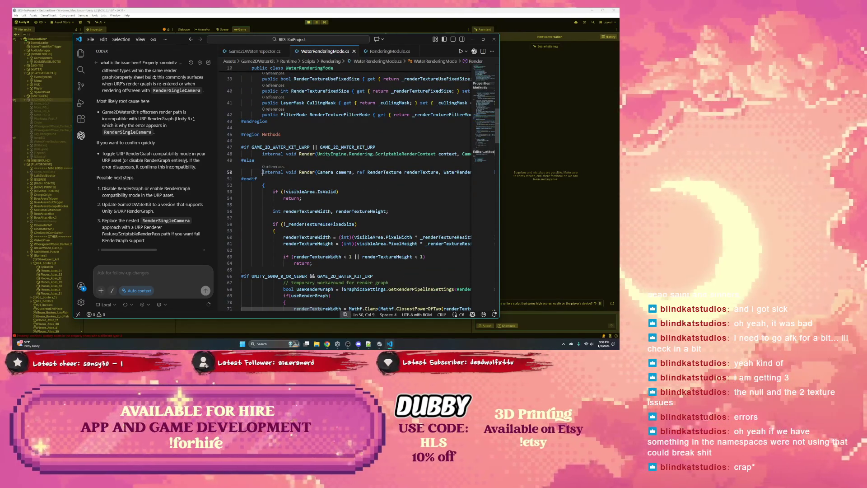
scroll(277, 186, "down", 15)
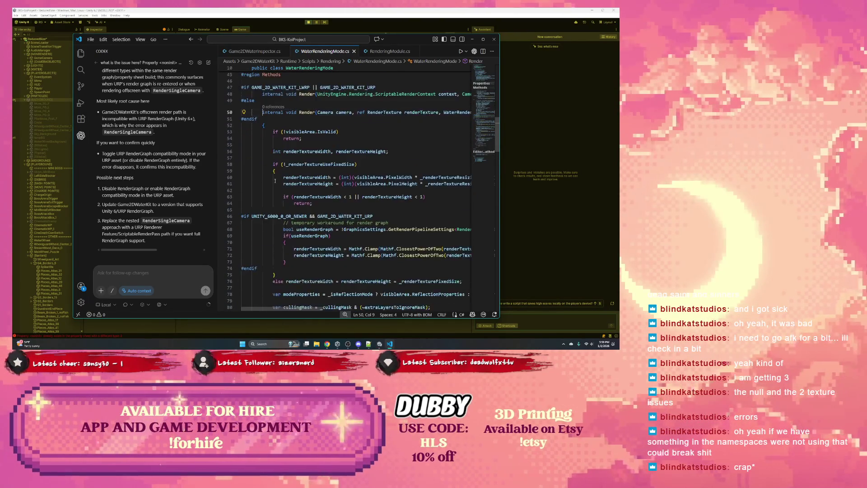
scroll(277, 186, "down", 2)
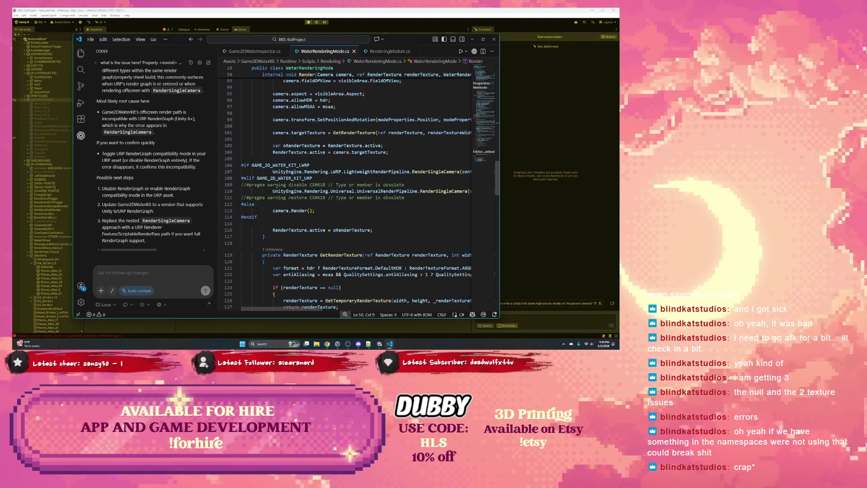
left_click(282, 237, "shift")
key("alt+Tab")
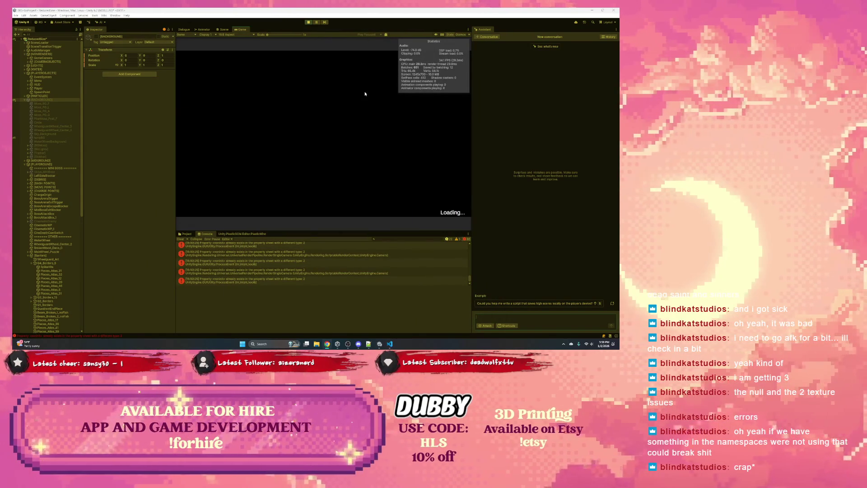
- Enable the [BACKGROUND] object and stop the running game
left_click(436, 183)
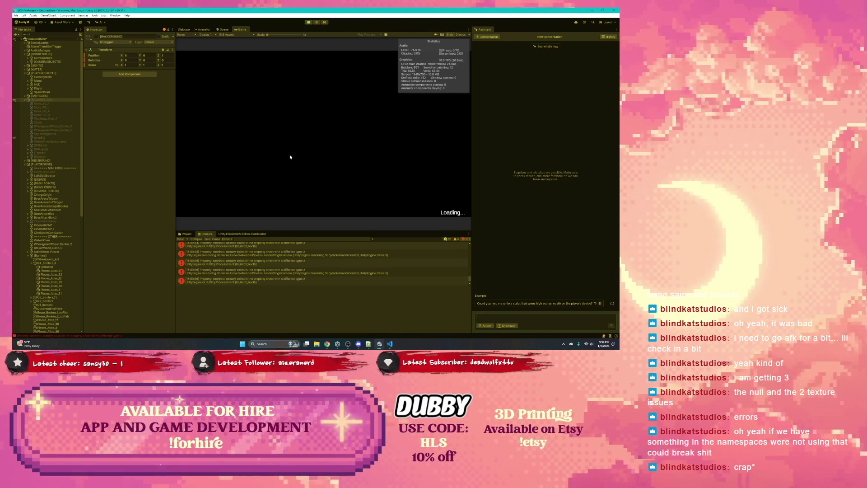
left_click(97, 38)
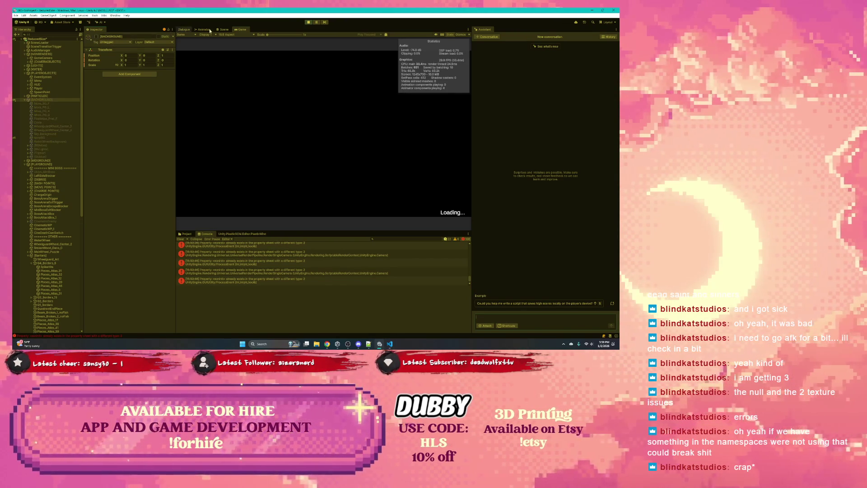
left_click(307, 22)
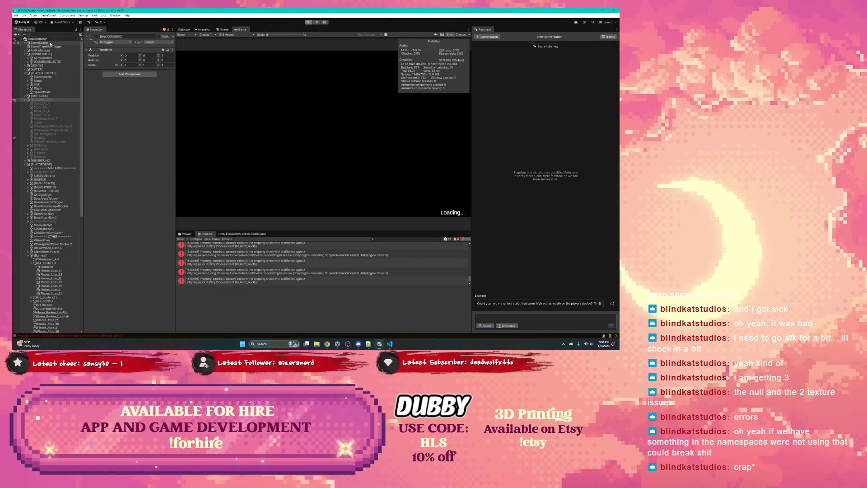
- Disable SceneLoader, re-enable [BACKGROUND], toggle SceneTransitionTrigger, and relaunch the game
left_click(52, 43)
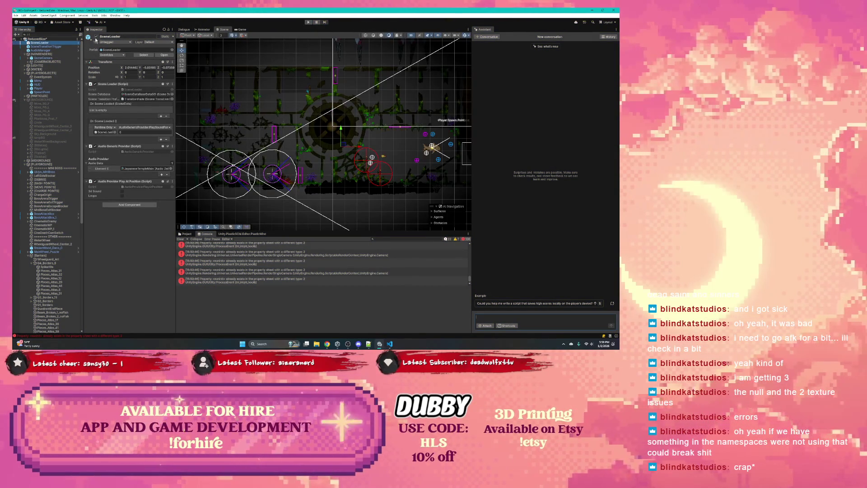
left_click(96, 36)
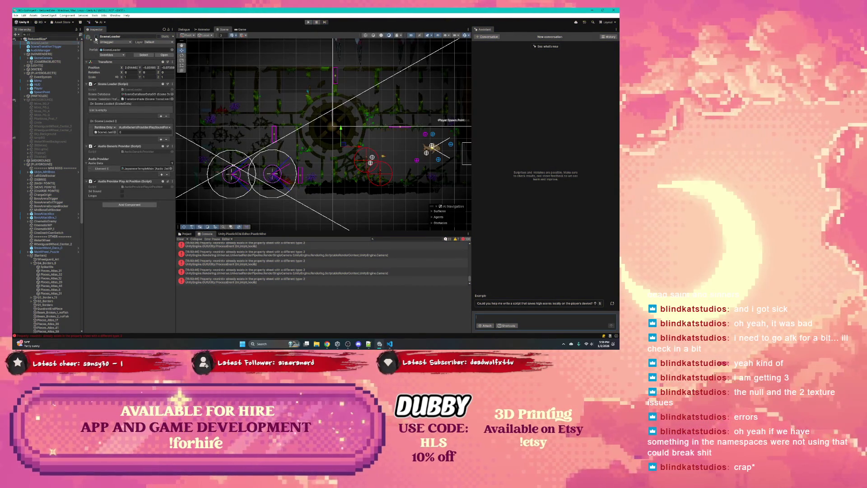
left_click(43, 99)
left_click(96, 37)
left_click(45, 46)
left_click(96, 37)
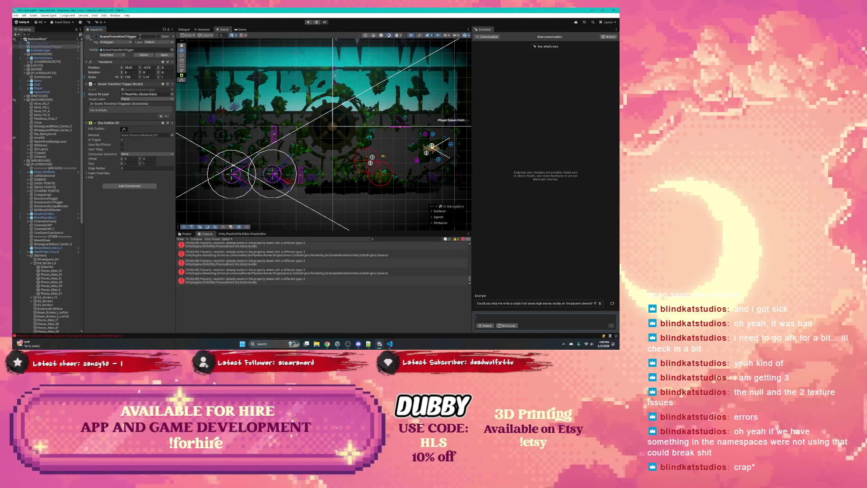
left_click(308, 21)
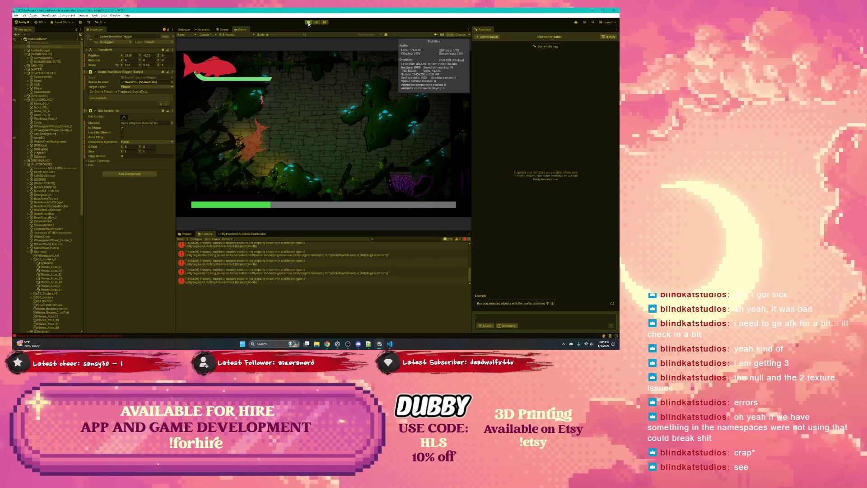
- Play-test the cave level with the health bar showing, then pause the game
left_click(315, 24)
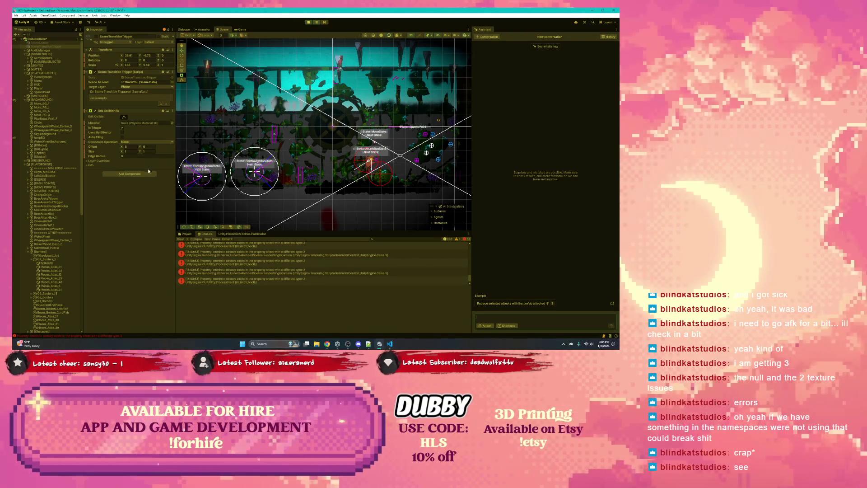
- Stop play mode, select Q4_Borders_5, then the spike hit object to view its Touch Of Damage settings
left_click(308, 22)
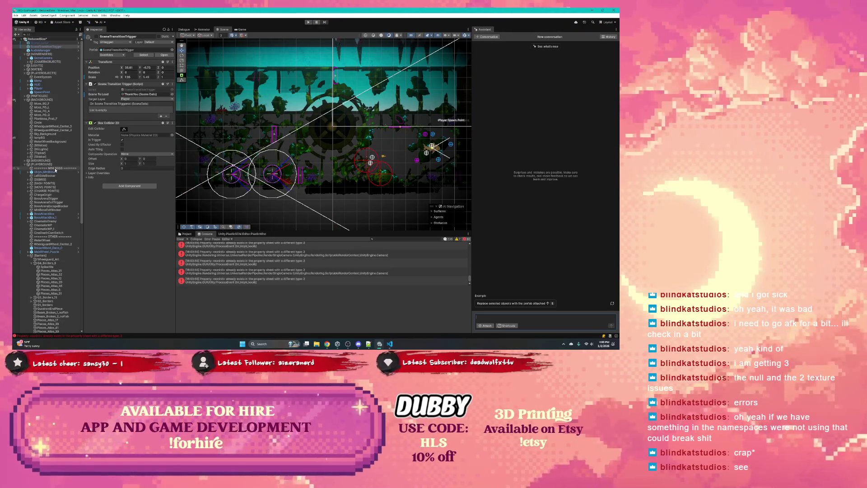
scroll(356, 177, "up", 4)
left_click(355, 178)
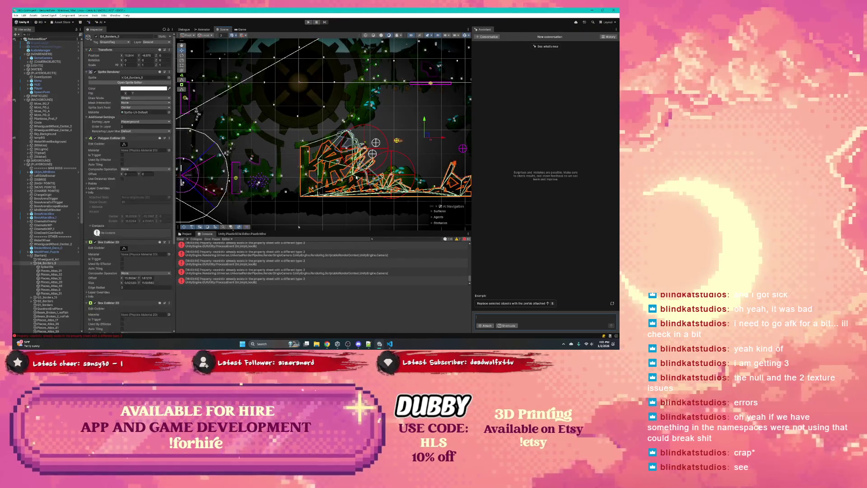
scroll(118, 203, "down", 5)
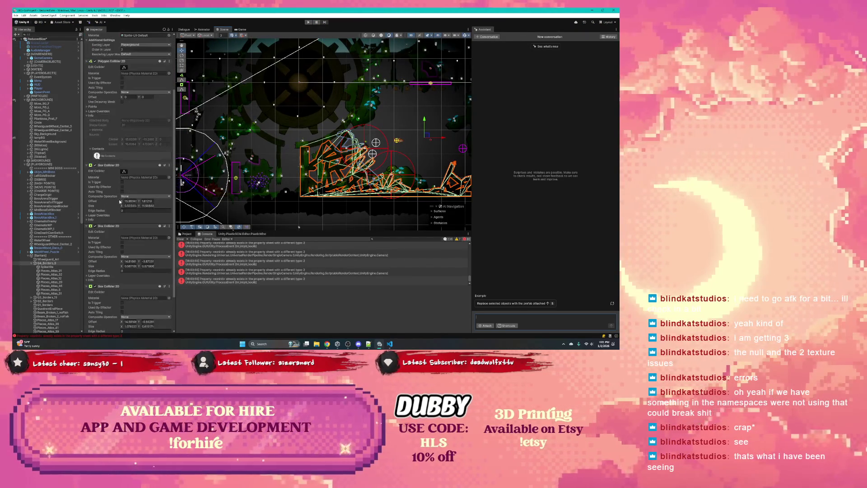
scroll(49, 227, "down", 3)
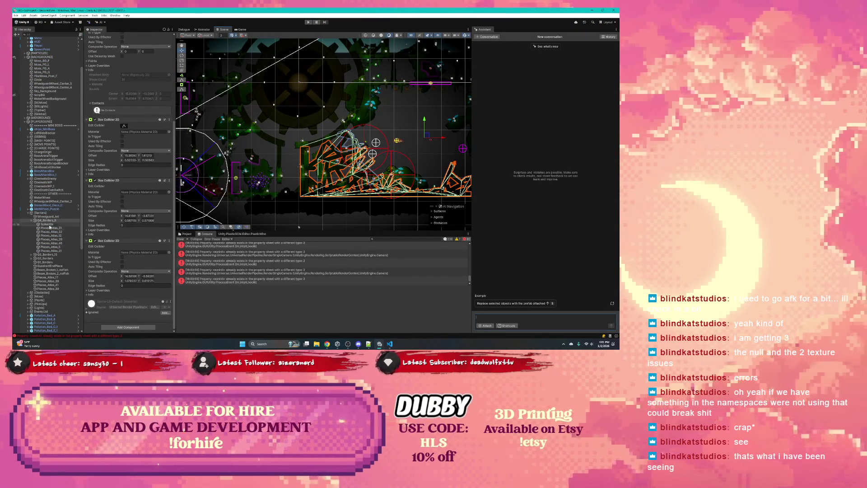
left_click(52, 224)
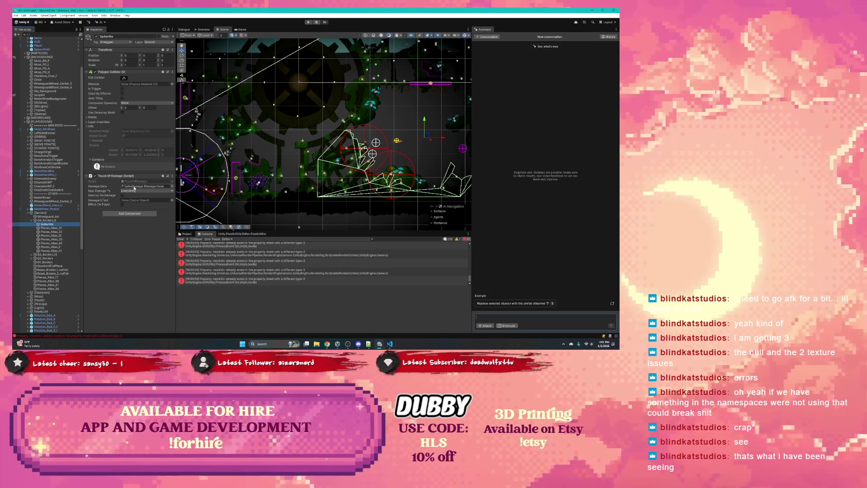
scroll(42, 79, "up", 4)
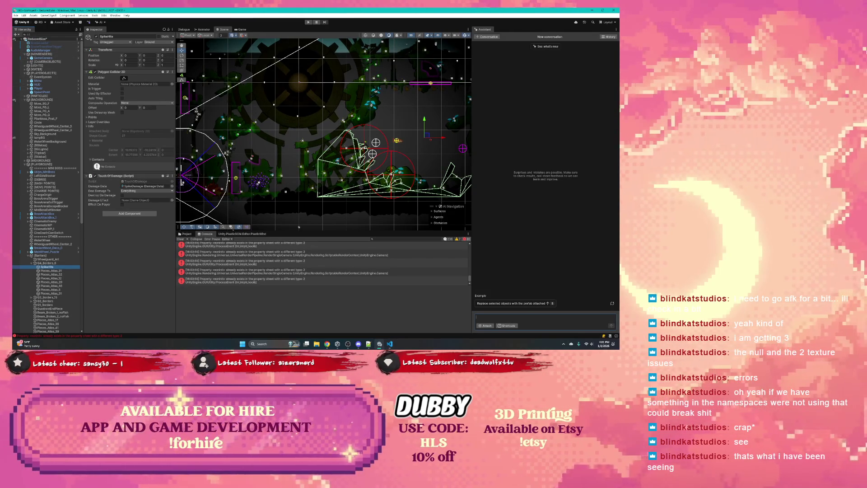
key("alt+Tab")
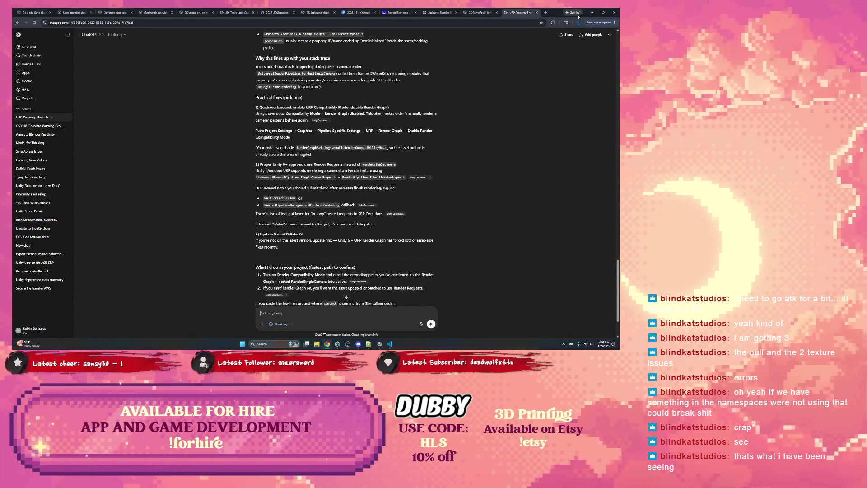
- Back in Unity, select the Player object and expand its child objects
key("alt+Tab")
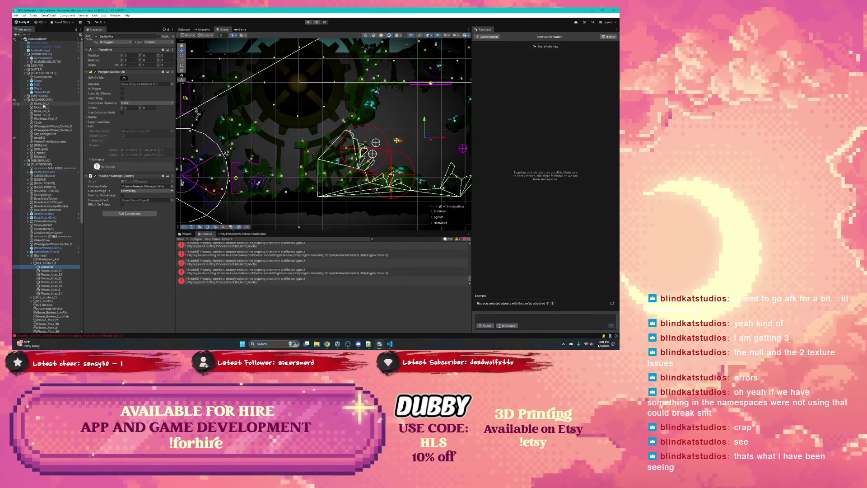
left_click(38, 88)
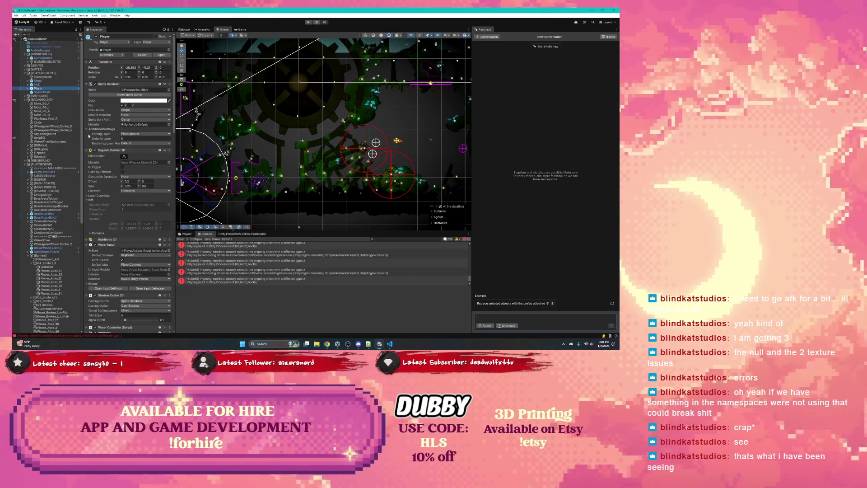
left_click(29, 88)
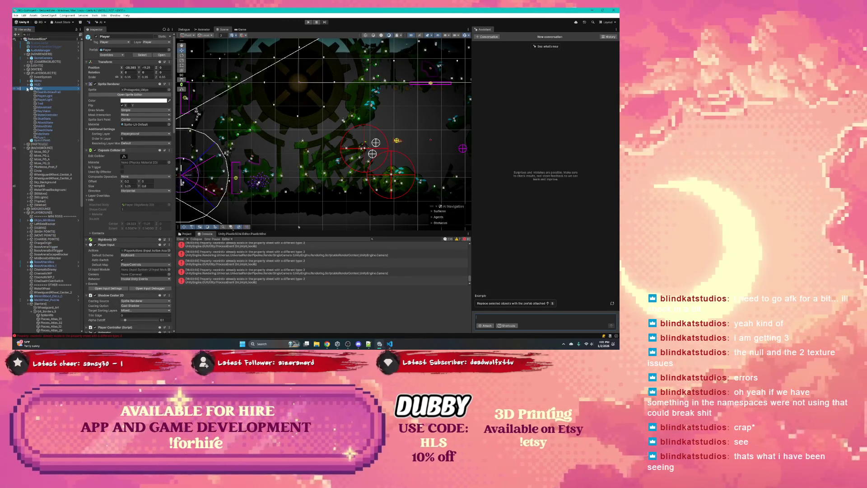
left_click(27, 88)
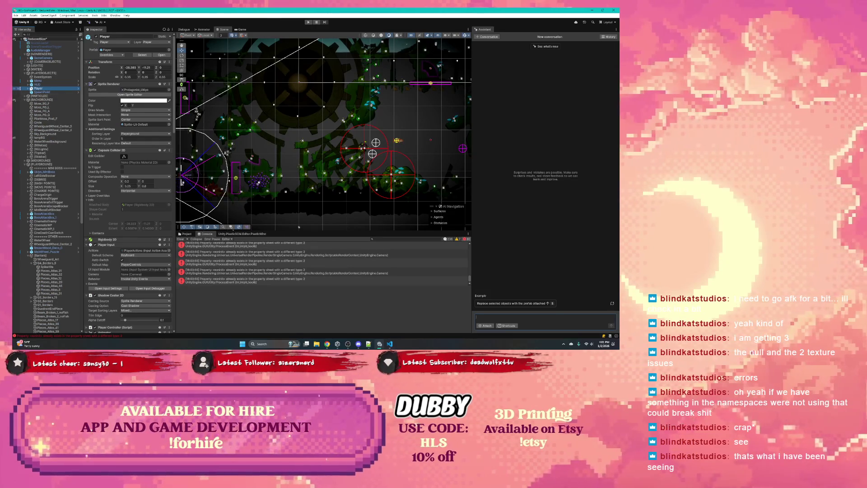
left_click(28, 89)
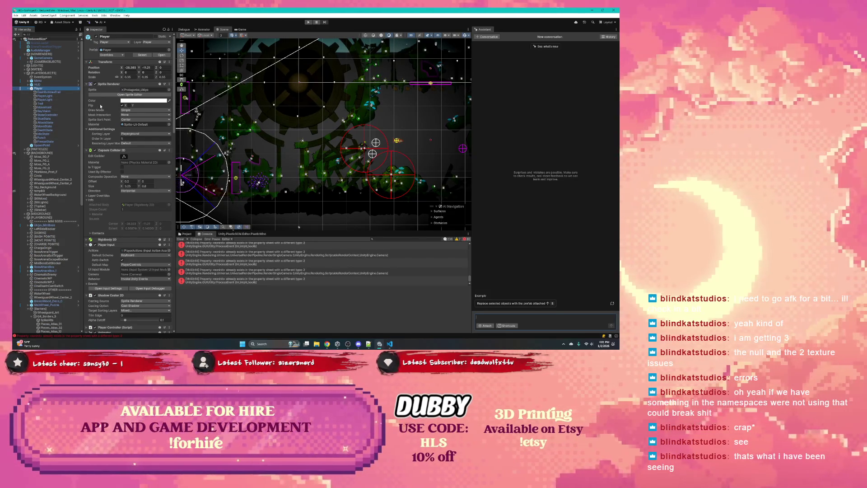
- Open the Player's Health Component script for editing from its options menu
scroll(130, 181, "down", 10)
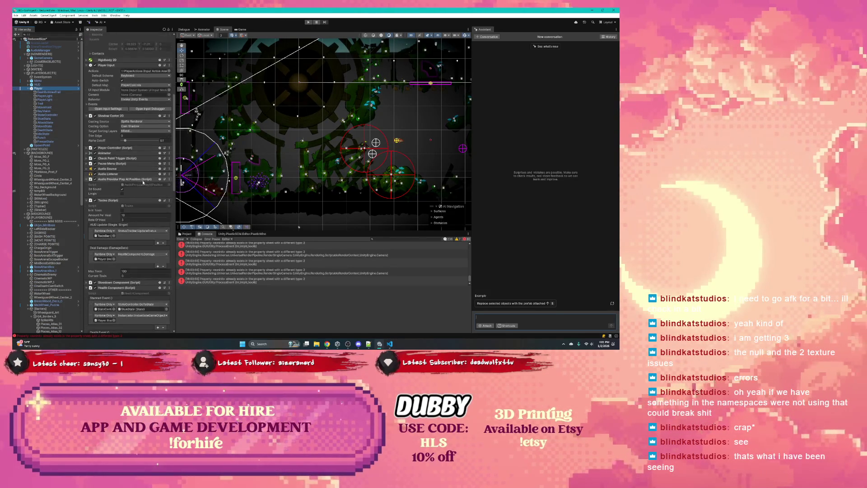
scroll(130, 182, "down", 4)
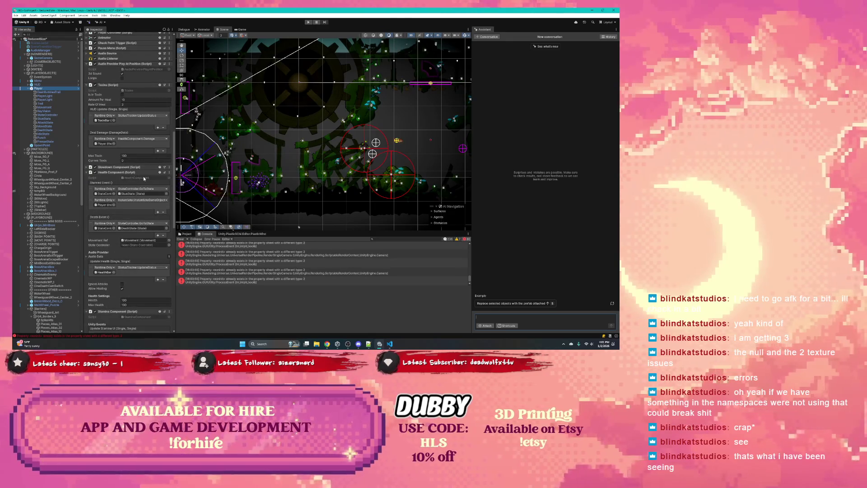
left_click(169, 172)
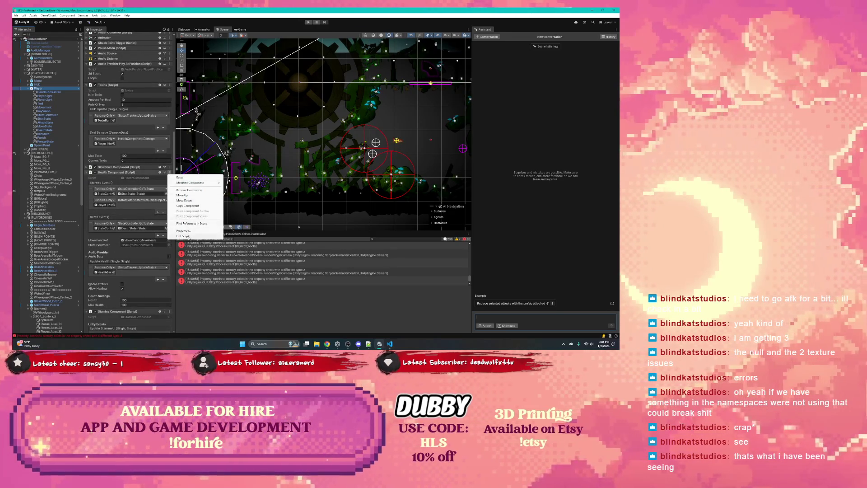
left_click(181, 235)
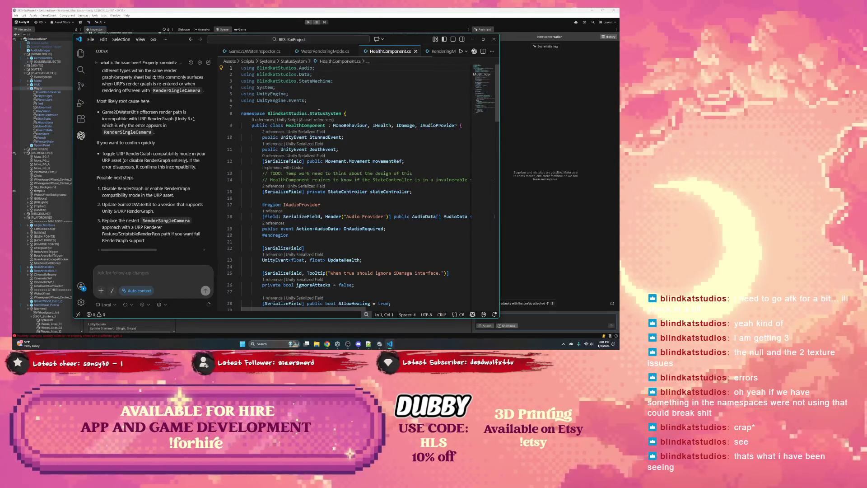
- Maximize VS Code and review the Environment damage-type check and its comment on lines 79–80
double_click(400, 40)
scroll(285, 125, "down", 5)
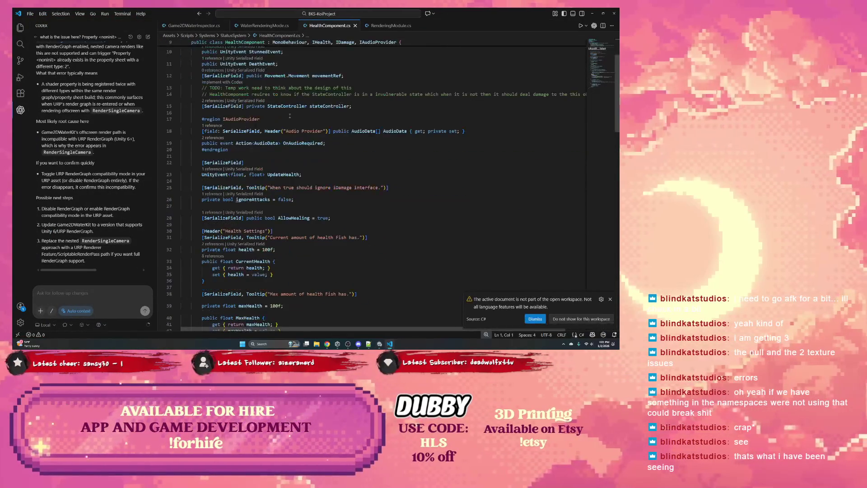
scroll(285, 126, "down", 3)
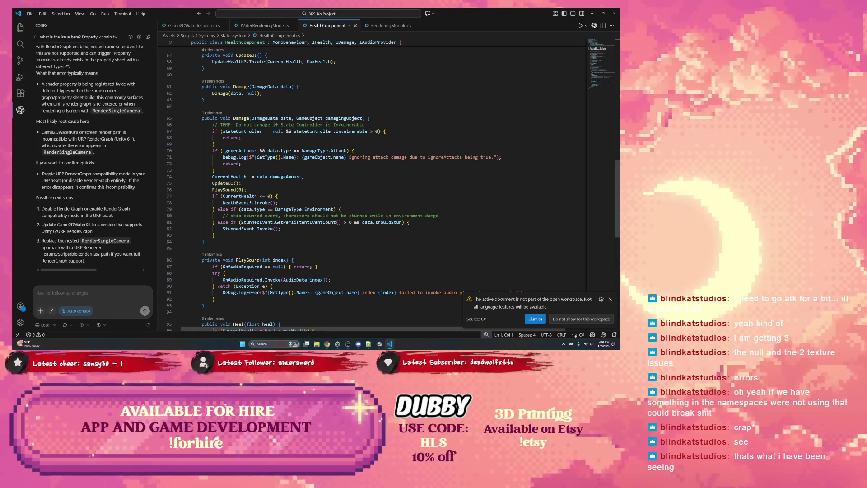
double_click(319, 209)
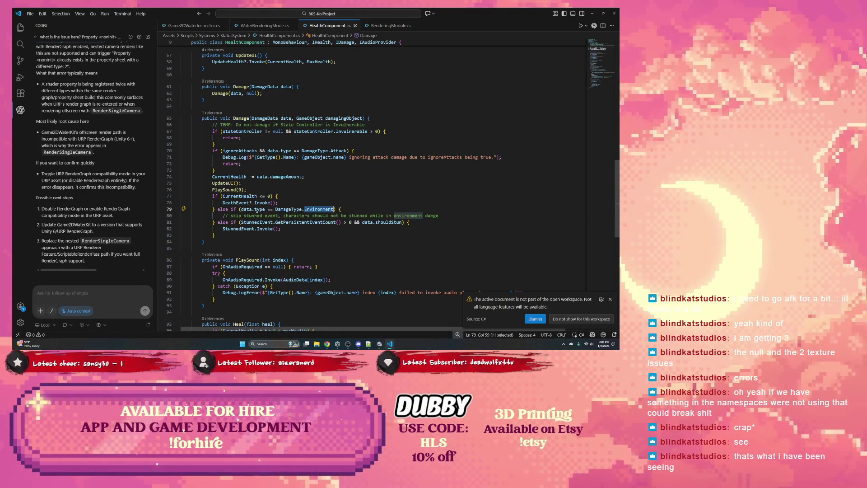
double_click(258, 209)
double_click(316, 209)
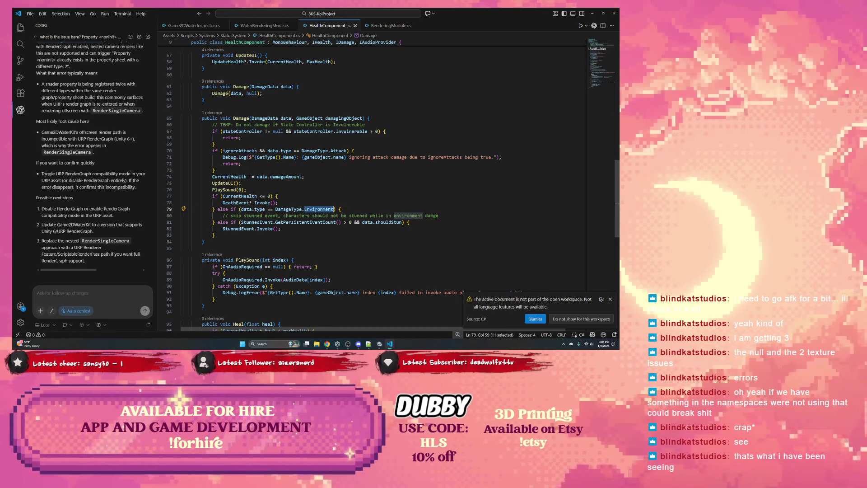
left_click_drag(264, 216, 360, 216)
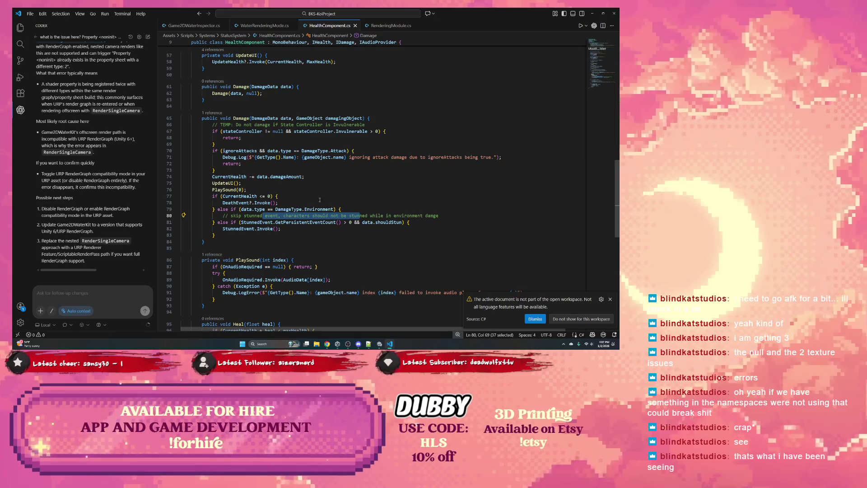
- Inspect DamageType on line 70 and the GetPersistentEventCount call on line 81, then return to Unity
left_click(591, 14)
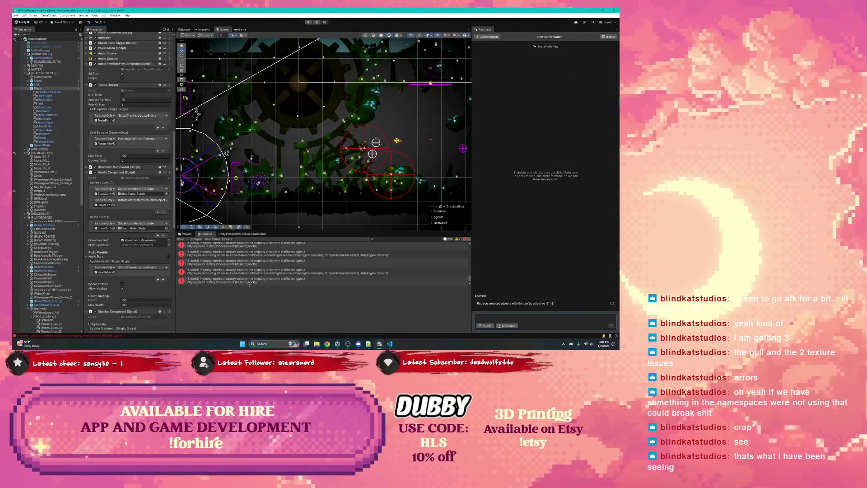
key("alt+Tab")
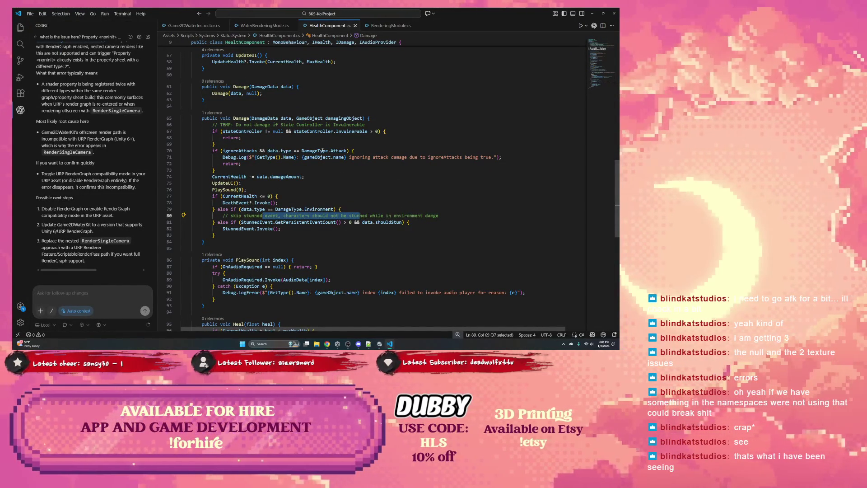
double_click(316, 151)
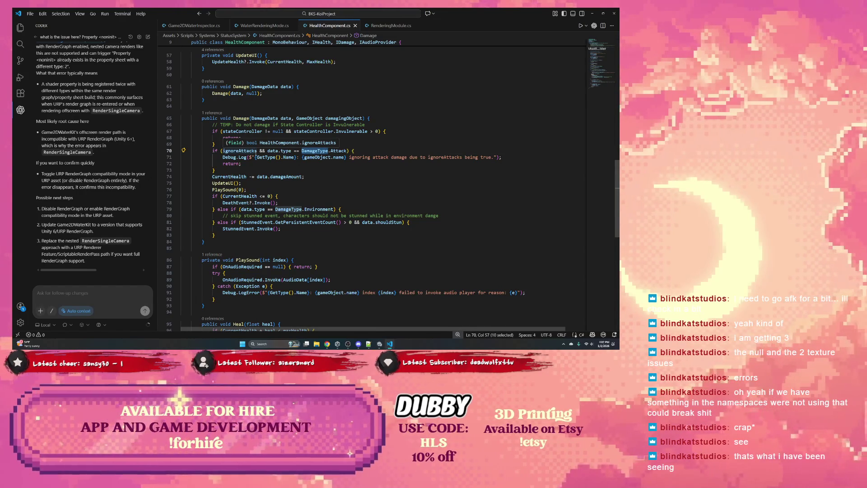
double_click(336, 222)
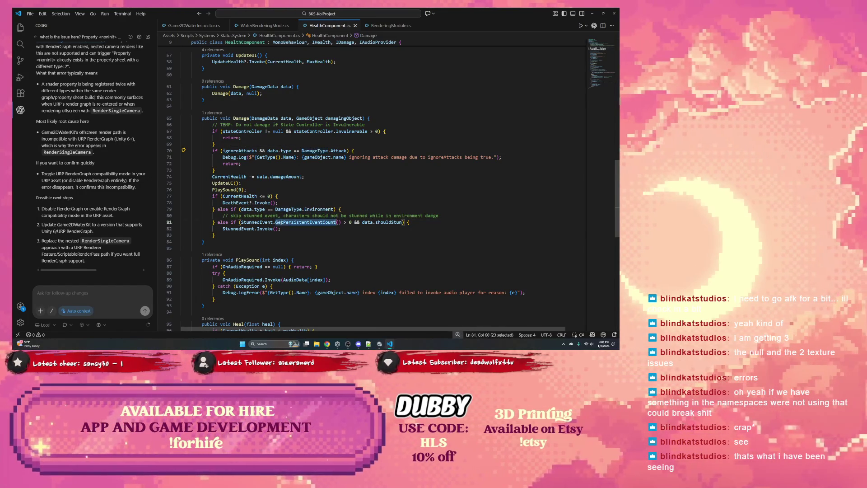
left_click(593, 13)
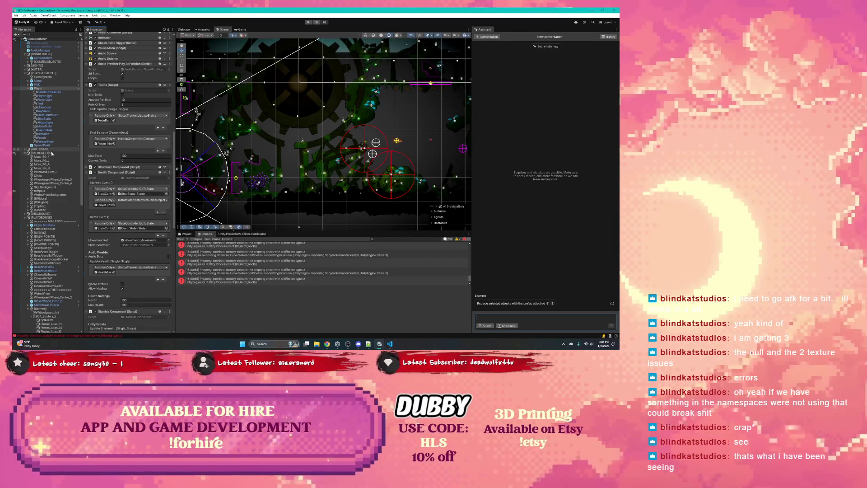
- Expand Ukiyo_MiniBoss in the Hierarchy and locate its stunned and death state objects
scroll(52, 154, "down", 5)
left_click(44, 125)
left_click(28, 126)
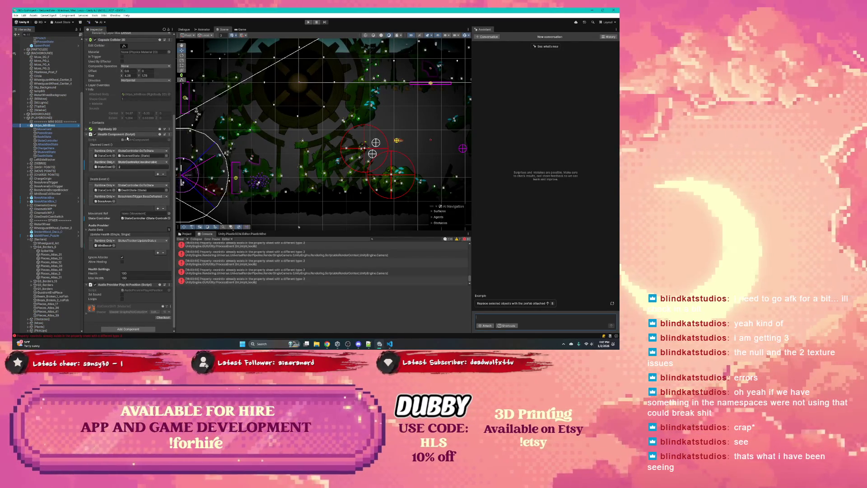
left_click(136, 156)
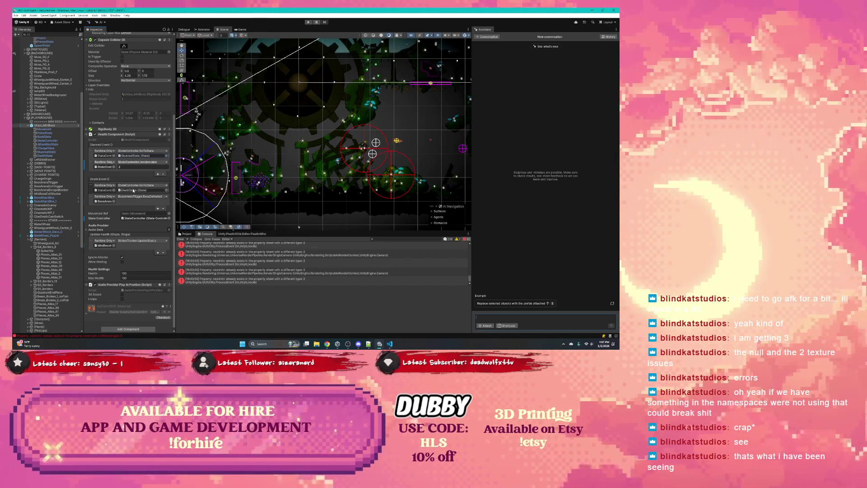
left_click(134, 190)
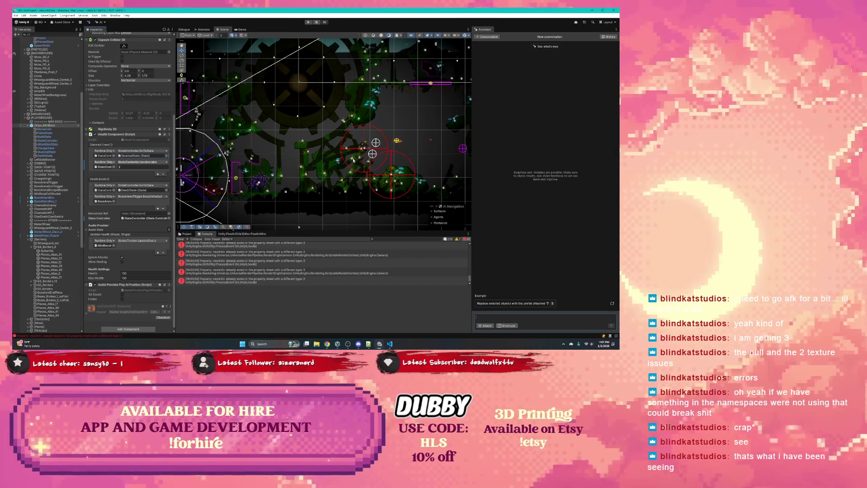
- Pick a border object in the level, then select SpikeHits to view its damage setup
left_click(342, 167)
scroll(131, 224, "down", 1)
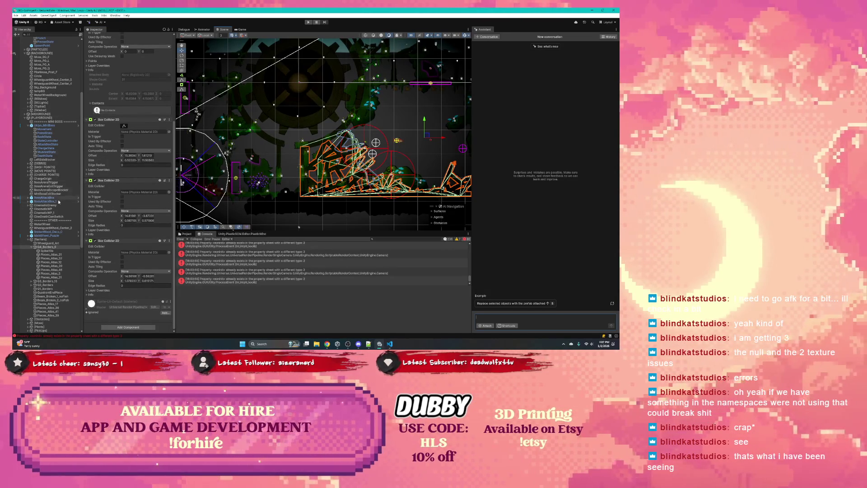
scroll(50, 224, "down", 5)
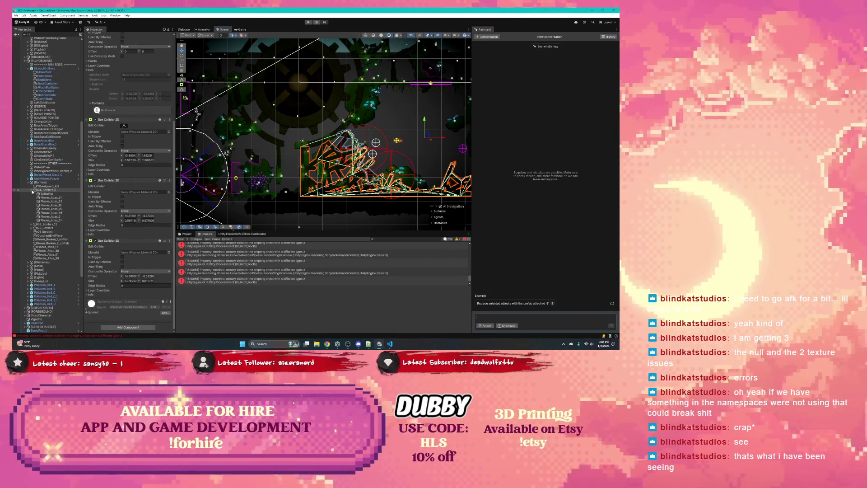
left_click(48, 194)
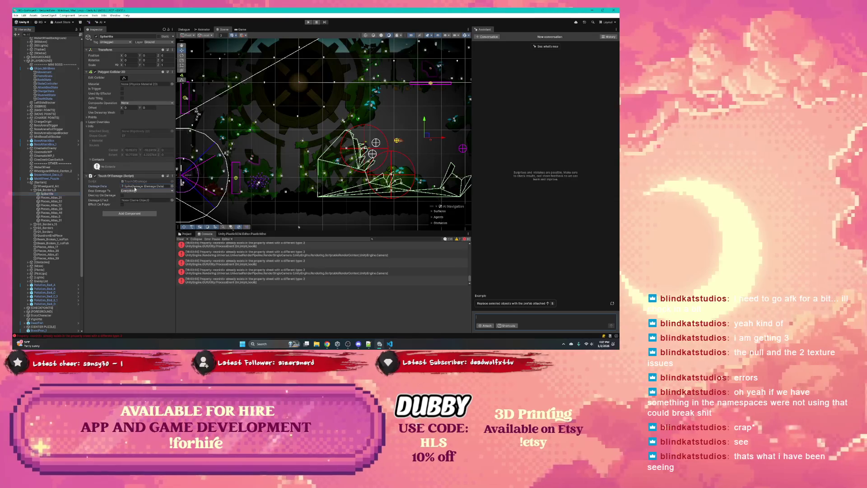
- Select the SpikeDamage asset from its reference, check it out, and set its Type to Attack
left_click(145, 186)
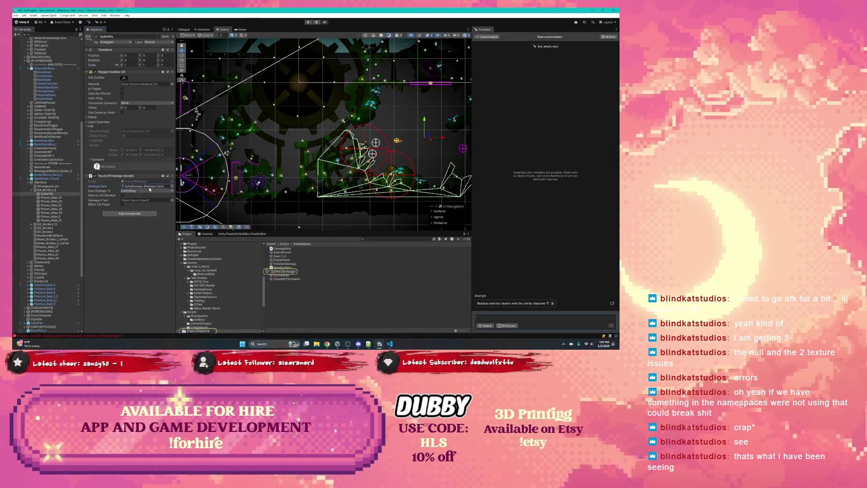
left_click(285, 272)
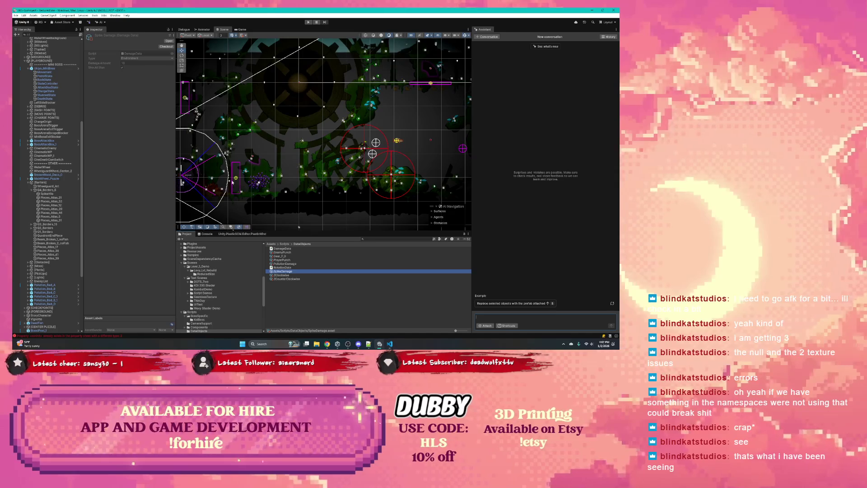
left_click(165, 46)
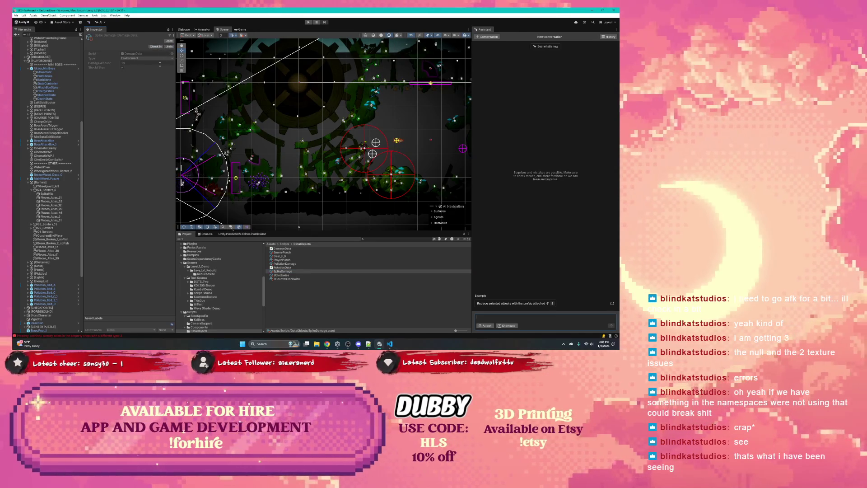
left_click(144, 61)
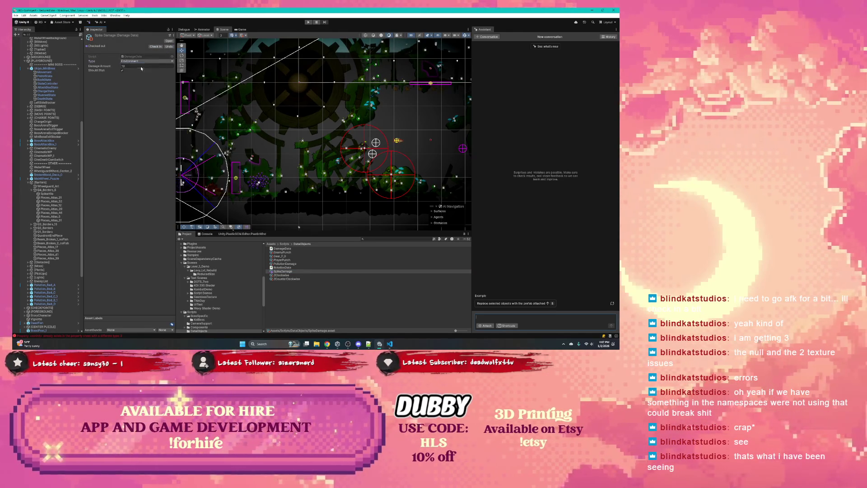
left_click(143, 64)
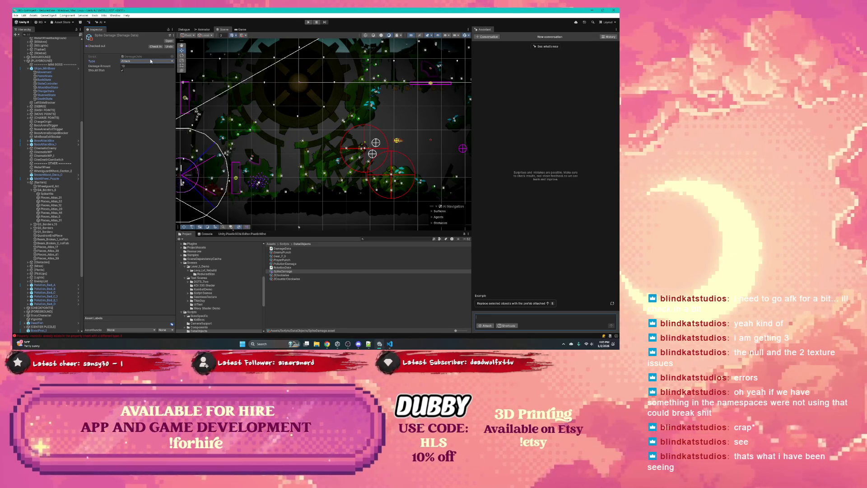
left_click(150, 62)
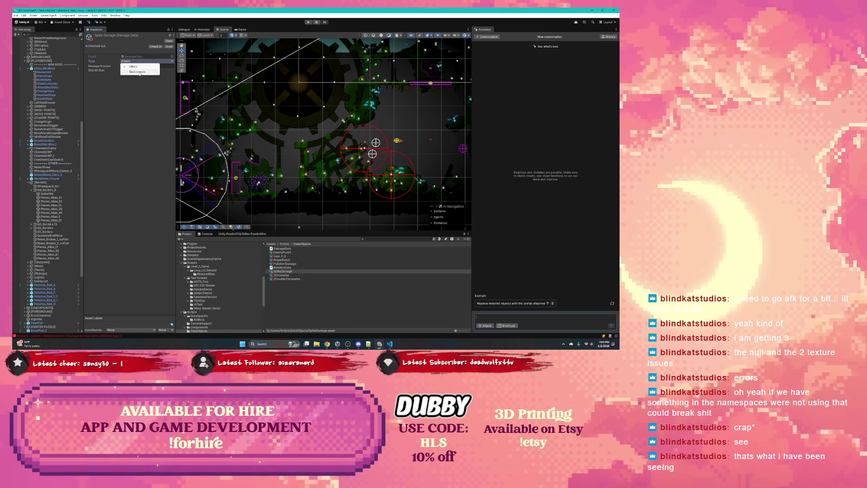
- Set the SpikeDamage Type back to Environment
left_click(137, 71)
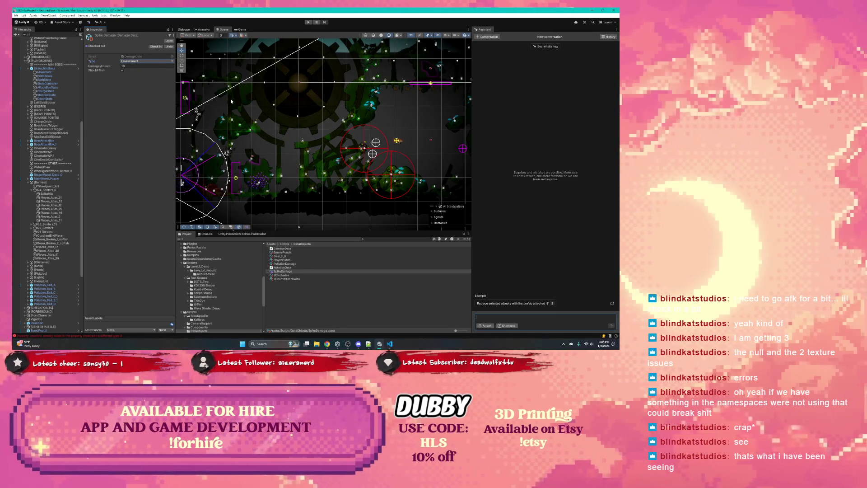
- Confirm the SpikeDamage Type stays Environment, panning the level view right
left_click(142, 61)
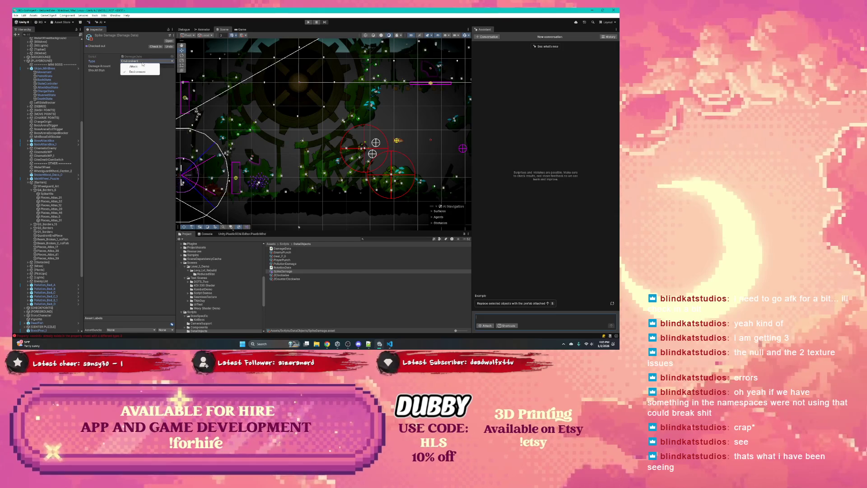
left_click(143, 78)
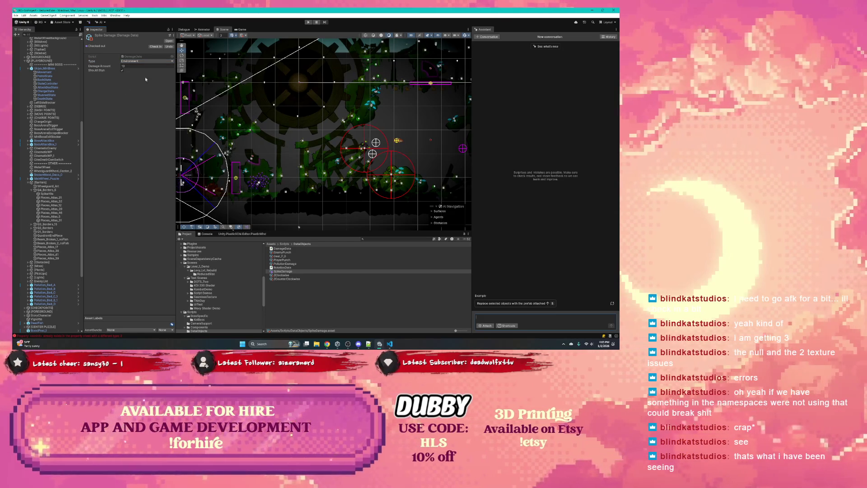
scroll(343, 122, "down", 1)
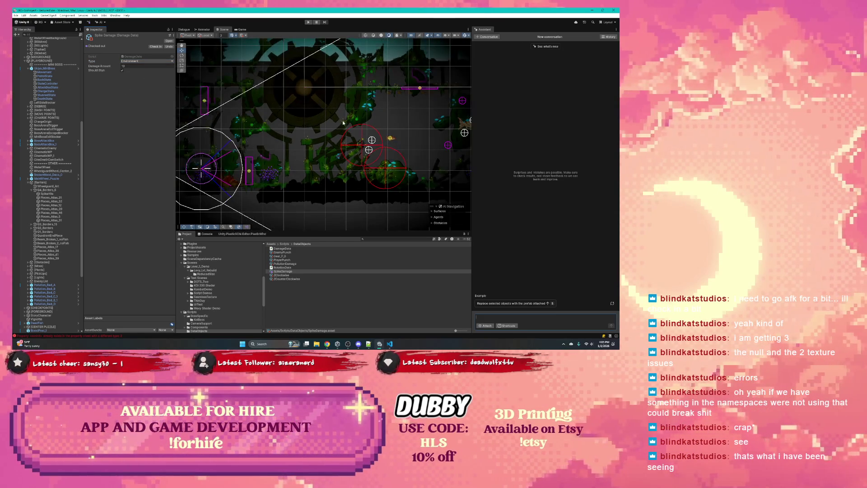
left_click_drag(322, 121, 262, 139)
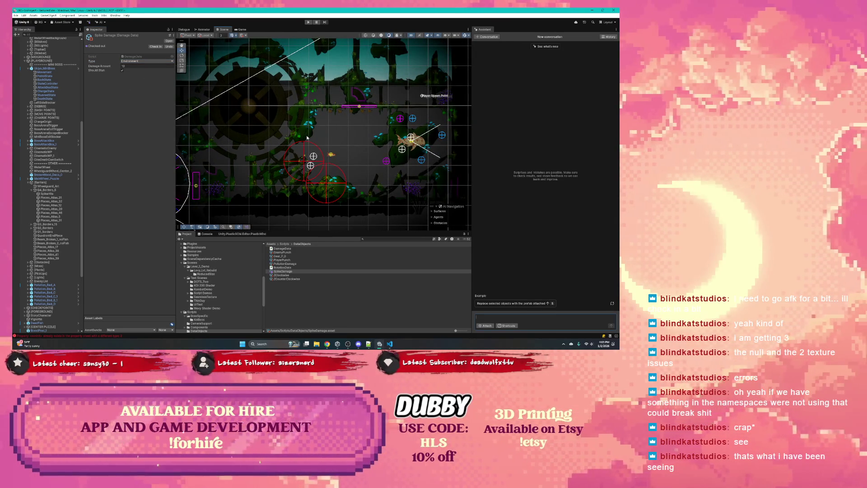
left_click(138, 61)
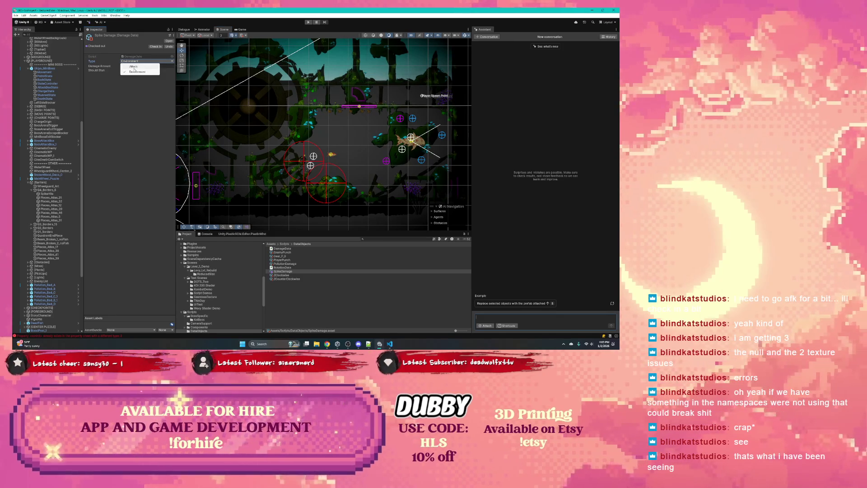
- Compare with the PlayerPunch damage data, reselect SpikeDamage, and switch to VS Code
left_click(282, 259)
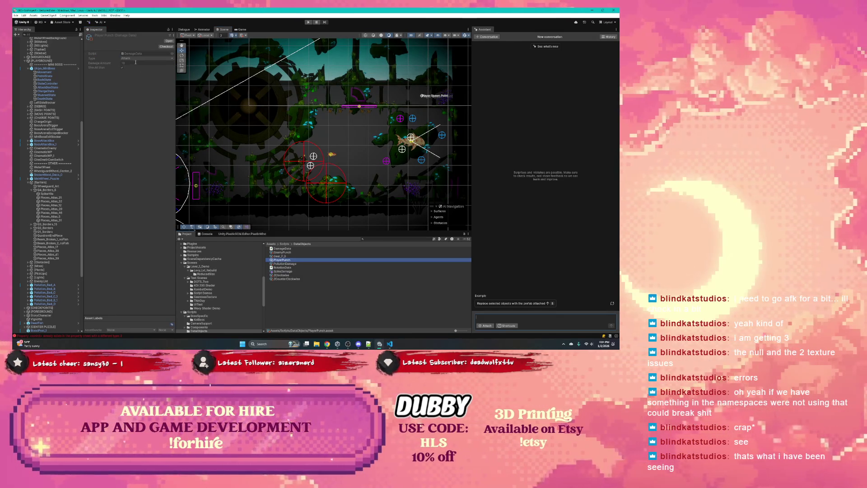
key("s")
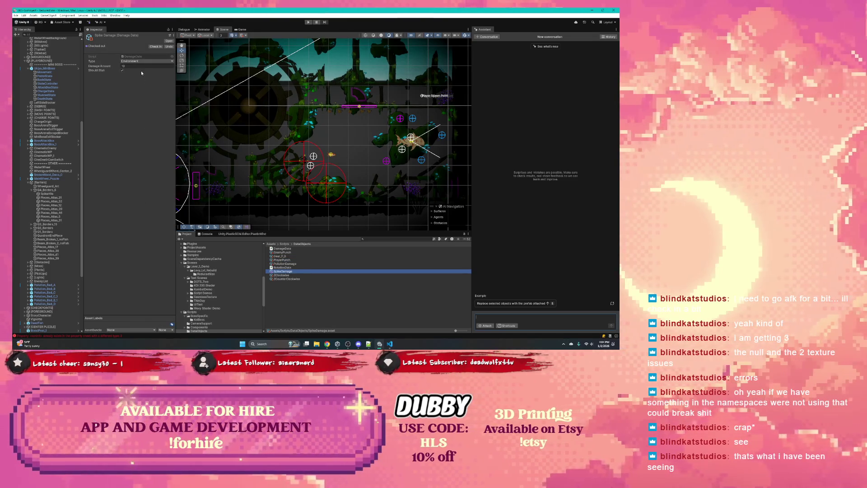
key("alt+Tab")
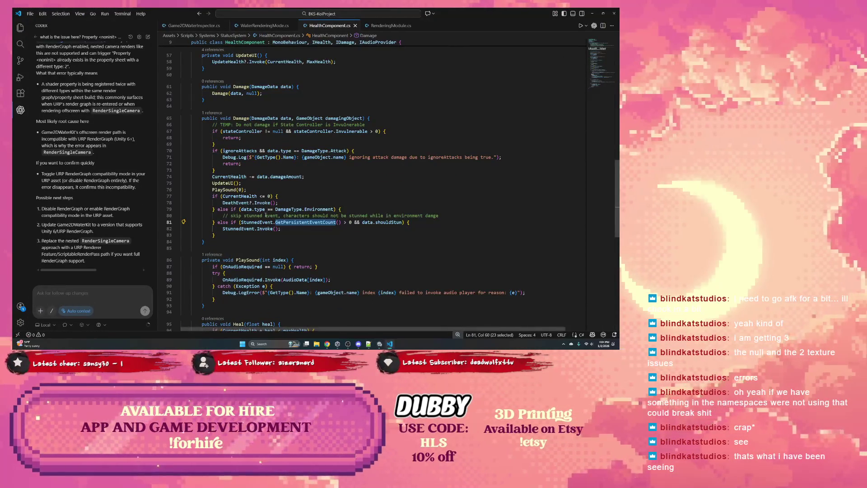
- Reread the Environment branch on lines 79–82, where the StunnedEvent invoke is skipped, then return to Unity
left_click(256, 208)
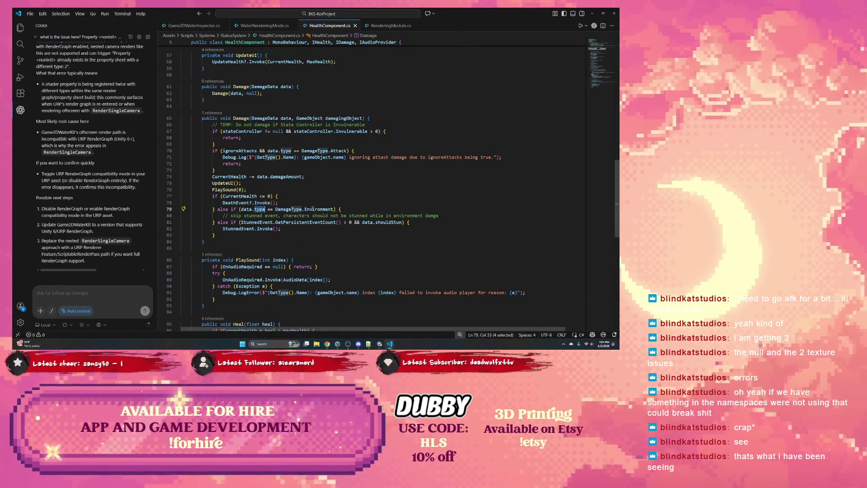
double_click(319, 209)
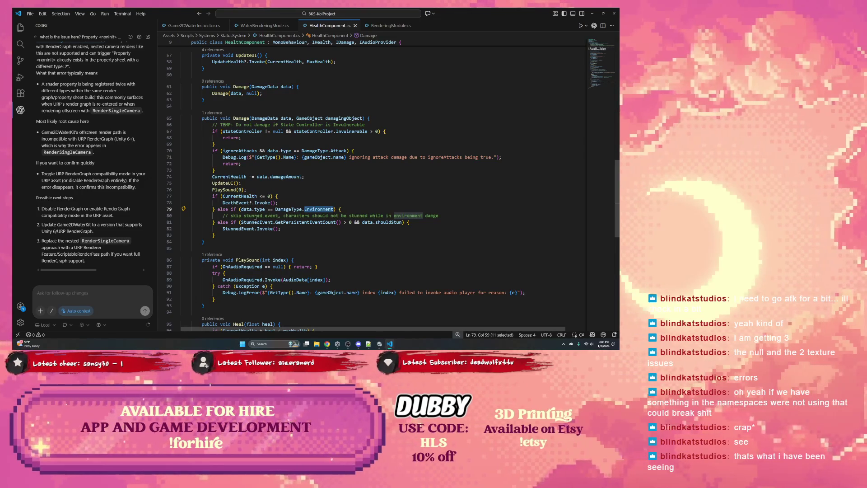
left_click_drag(244, 215, 370, 216)
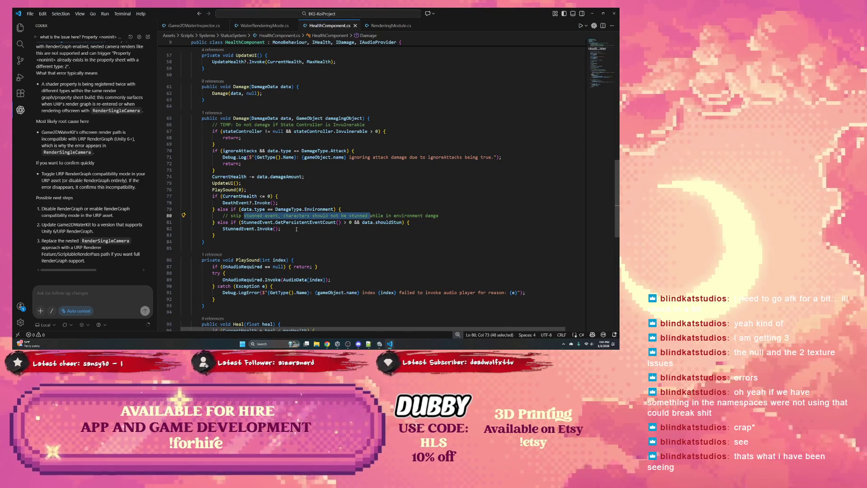
left_click_drag(297, 229, 228, 229)
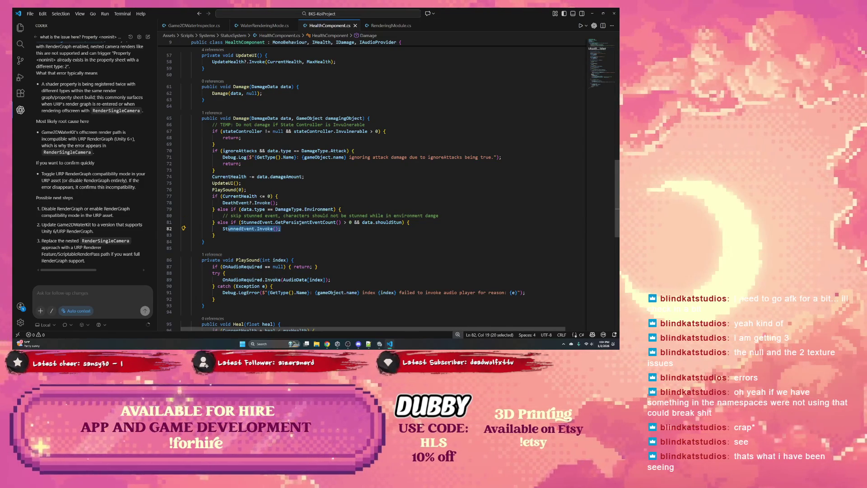
key("Right")
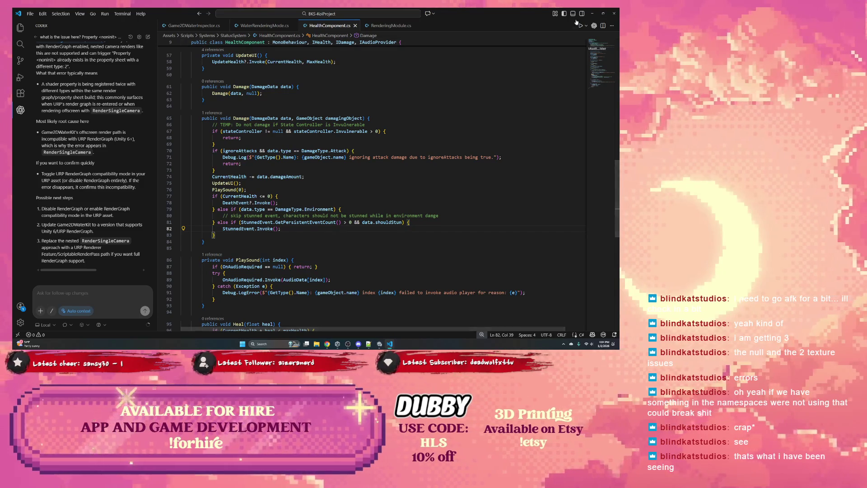
key("alt+Tab")
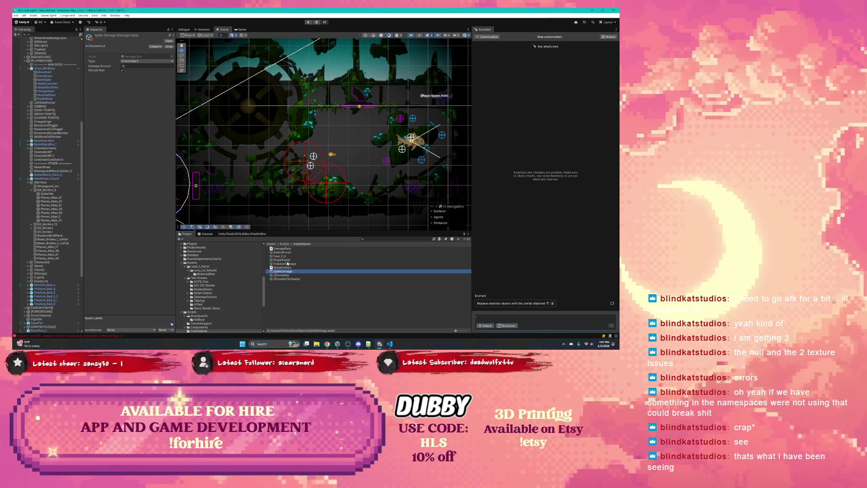
- Check out the DamageData script, dismiss the Check in Changes prompt, and open DamageData.cs
left_click(283, 249)
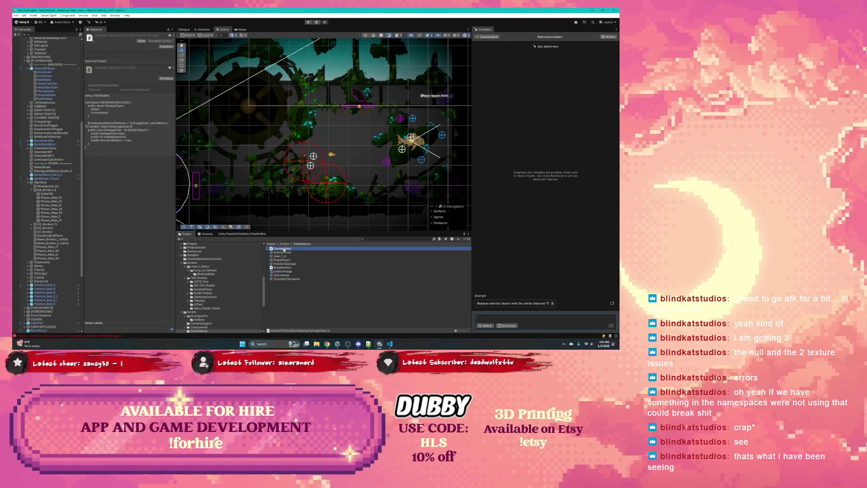
left_click(161, 79)
left_click(157, 81)
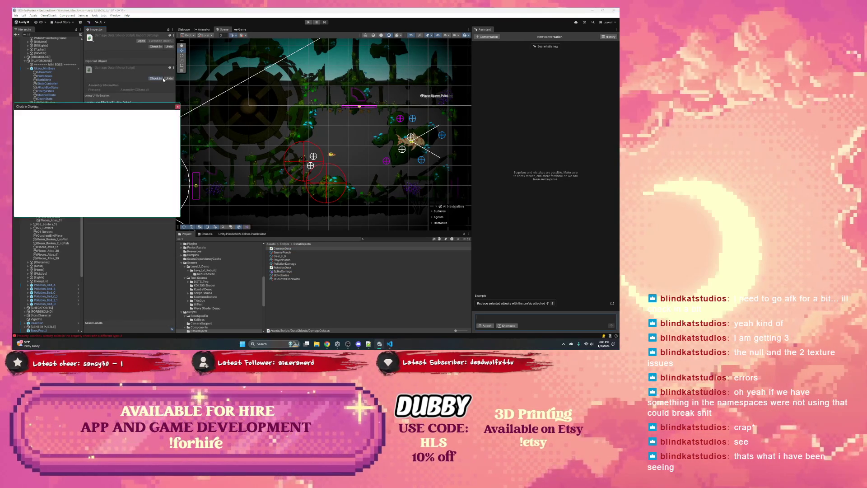
left_click(177, 106)
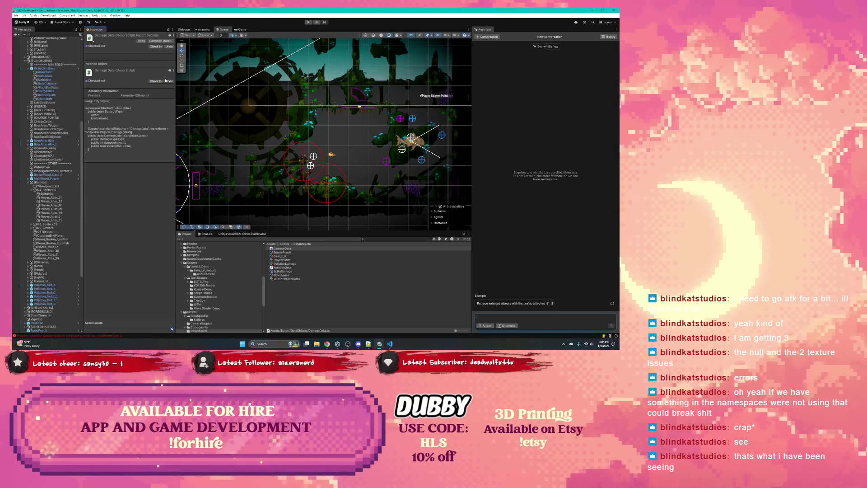
double_click(281, 249)
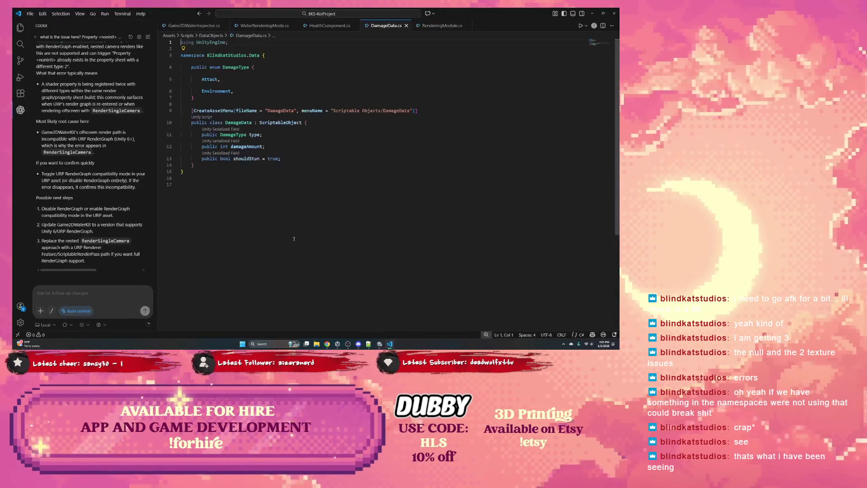
- Comment Attack as '// Physical Attacks' and Environment as '// Environment effects such as toxin damage'
left_click(243, 91)
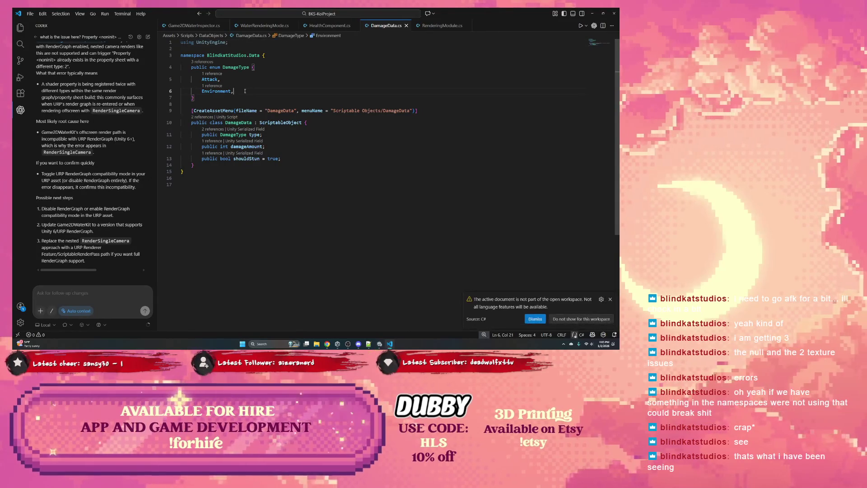
left_click(247, 80)
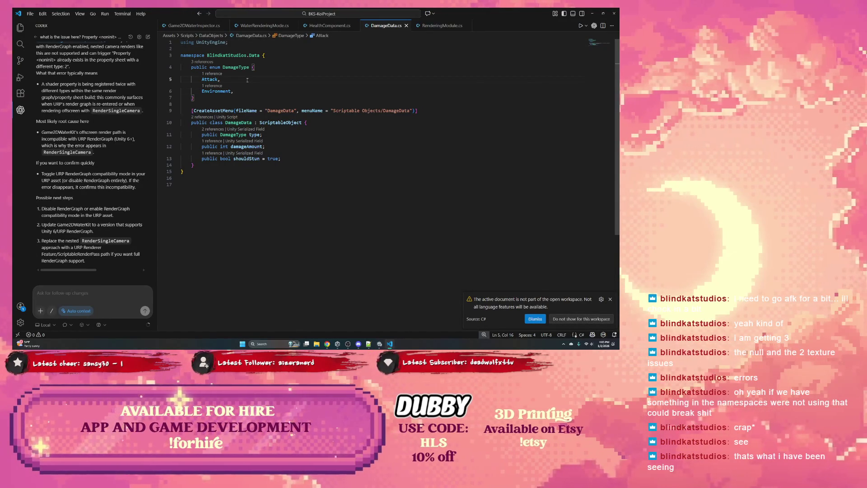
type(" /")
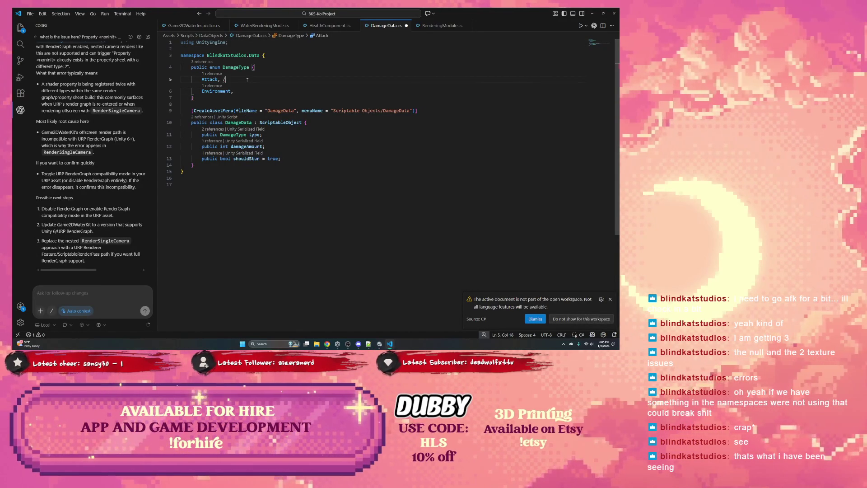
type("/ Physical Attacks")
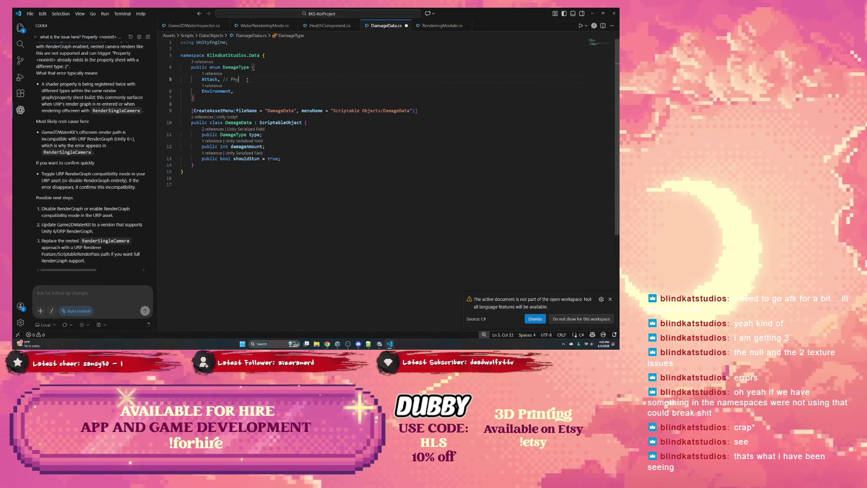
left_click(248, 91)
type("// Envi")
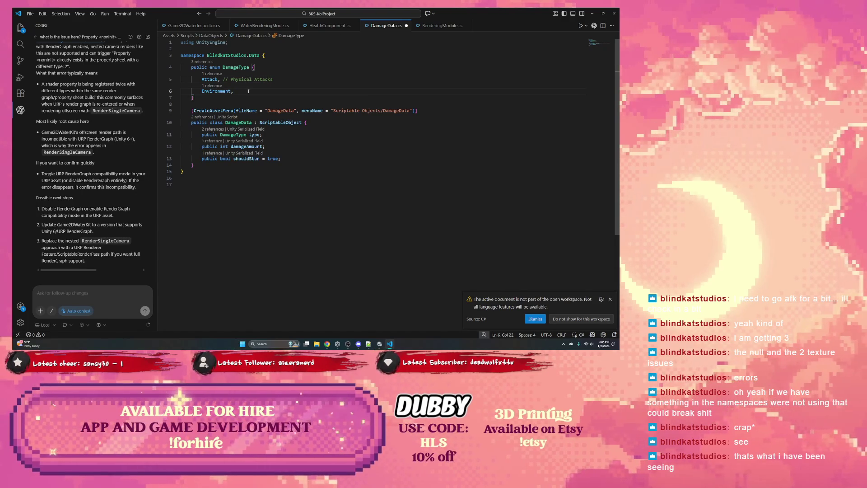
type("ronment ")
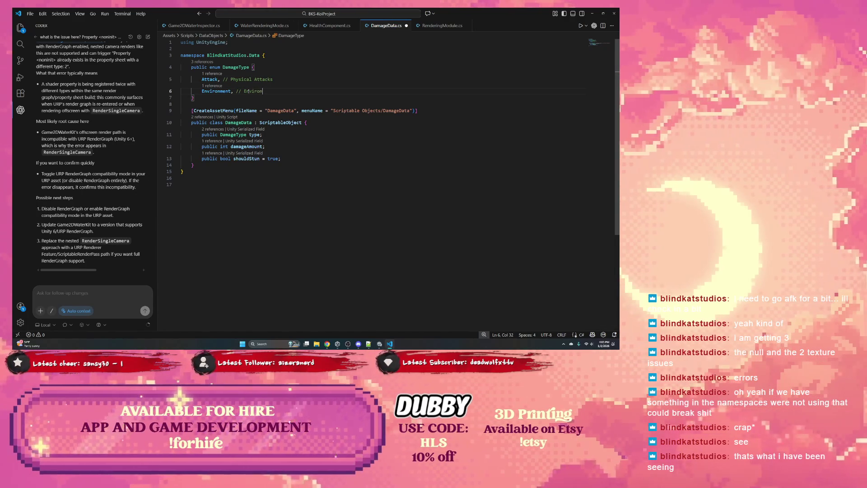
type("effec")
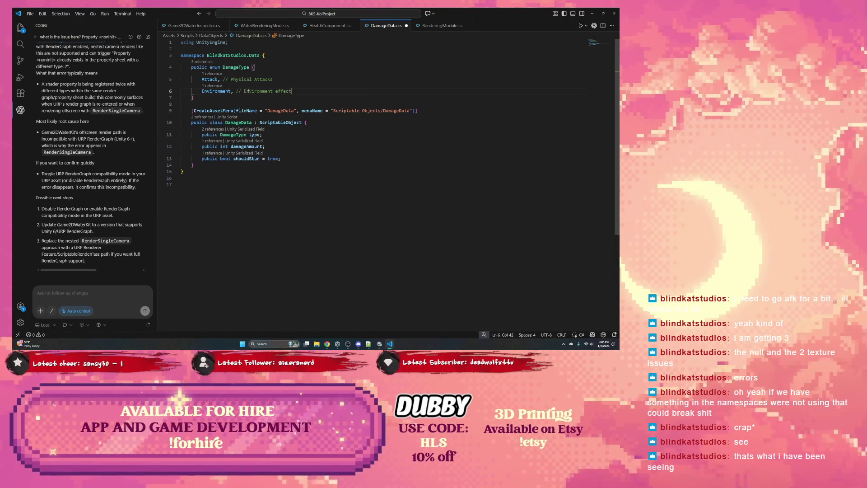
type("ts such as toxin ")
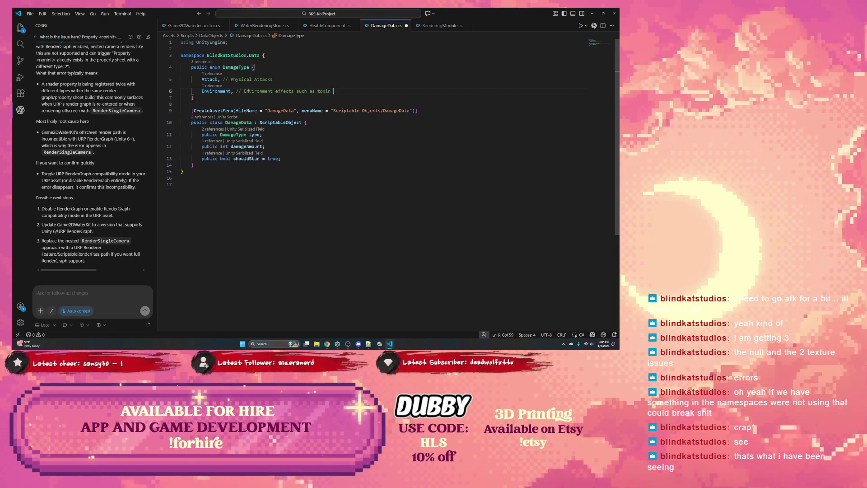
type("damage")
- Remove the extra empty line below the enum entries and save DamageData.cs
key("Return")
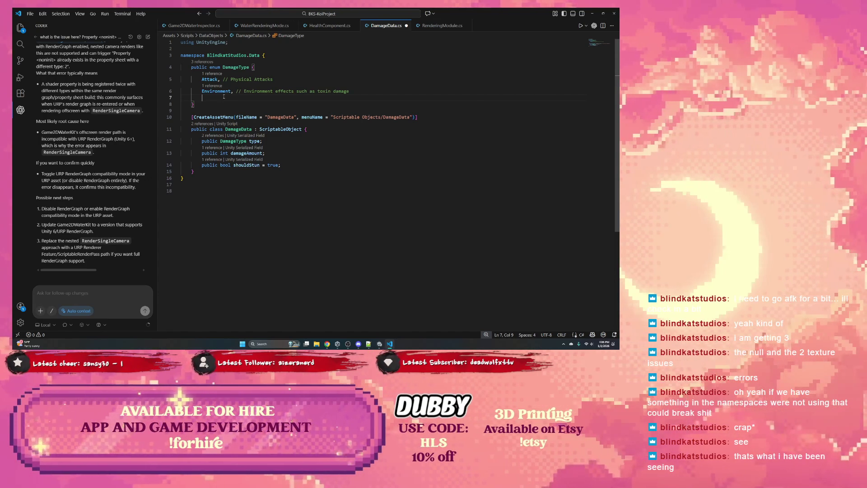
key("Home")
key("BackSpace")
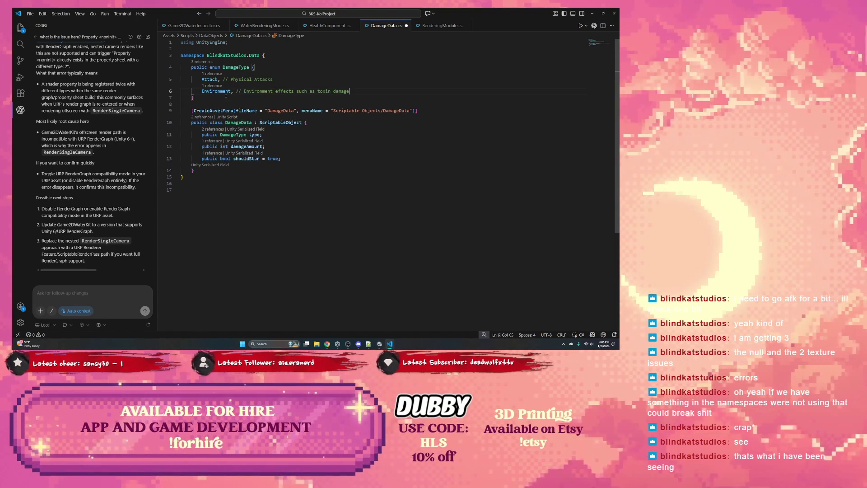
double_click(209, 79)
key("ctrl+s")
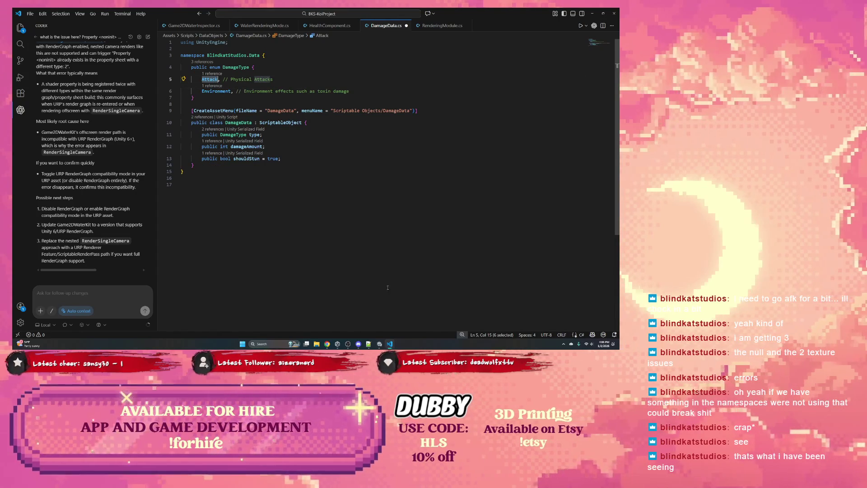
key("alt+Tab")
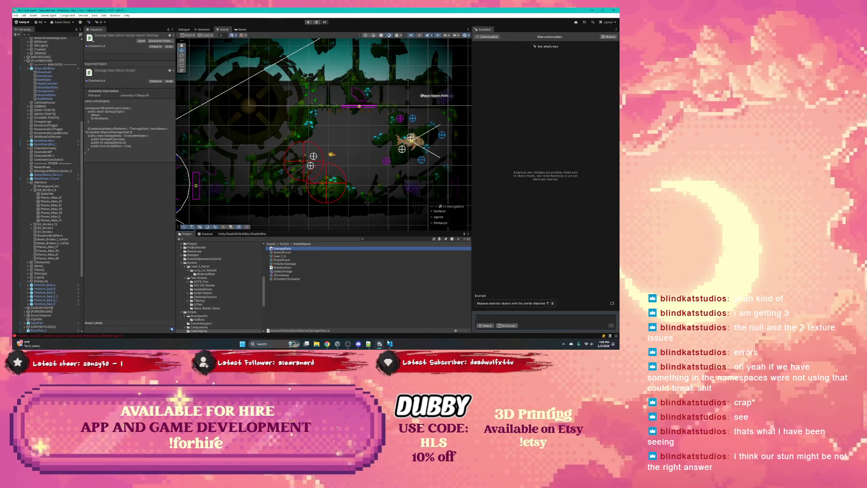
key("alt+Tab")
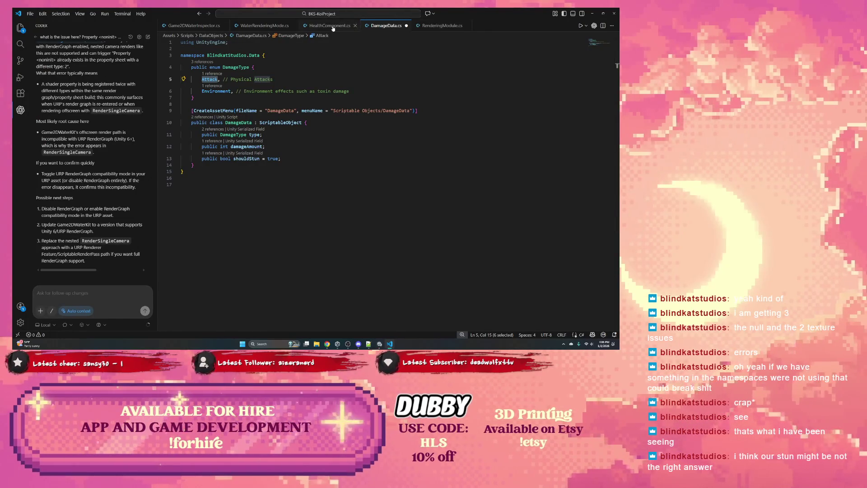
- In HealthComponent.cs, highlight uses of data and ignoreAttacks, review the ignoreAttacks check, then return to Unity
left_click(328, 25)
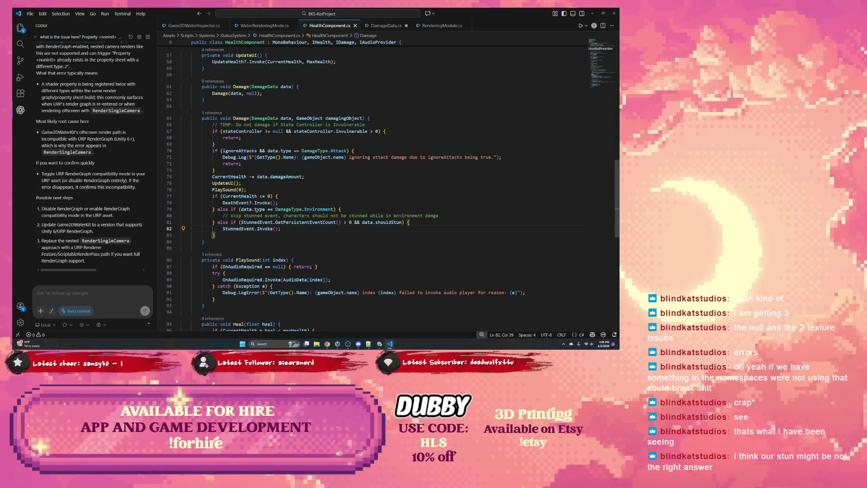
double_click(246, 209)
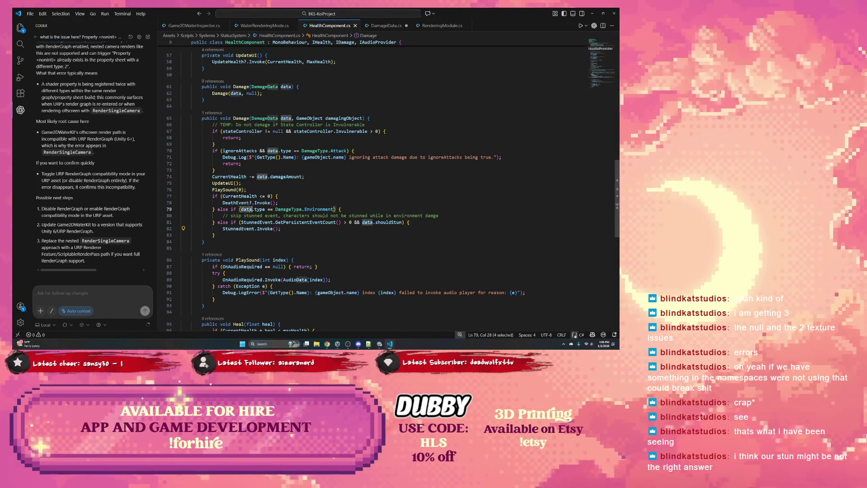
double_click(254, 150)
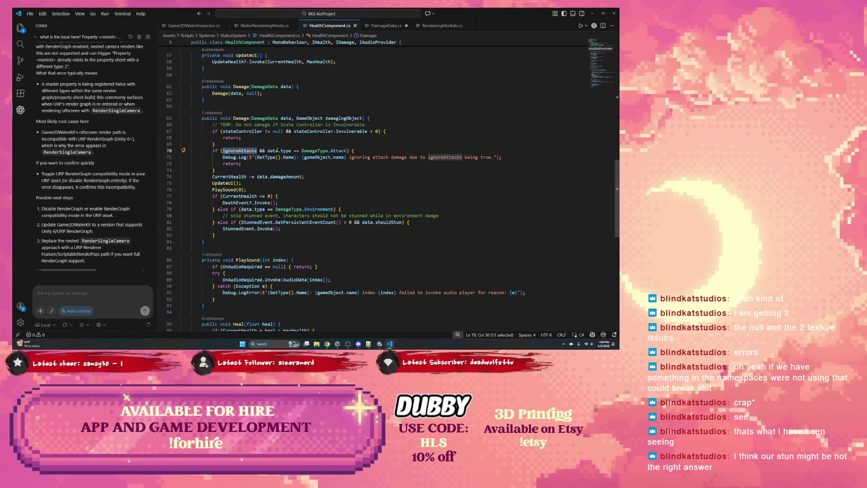
key("Down")
key("Down")
key("shift+alt+Right")
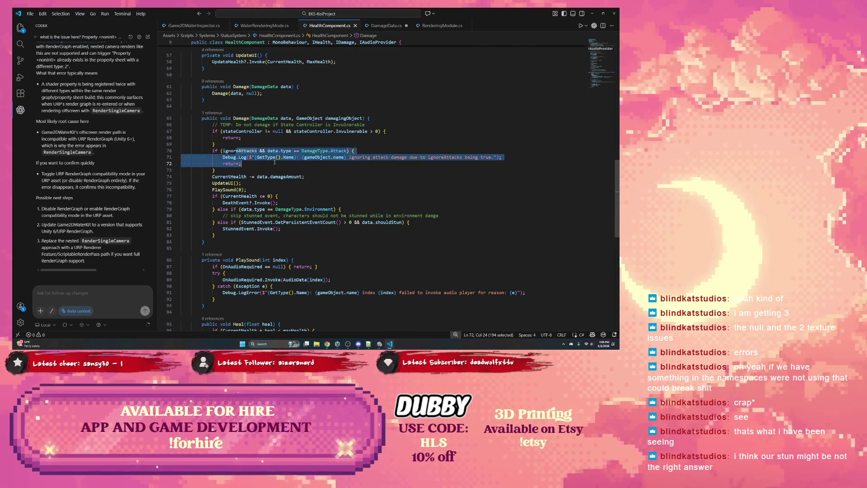
key("shift+alt+Left")
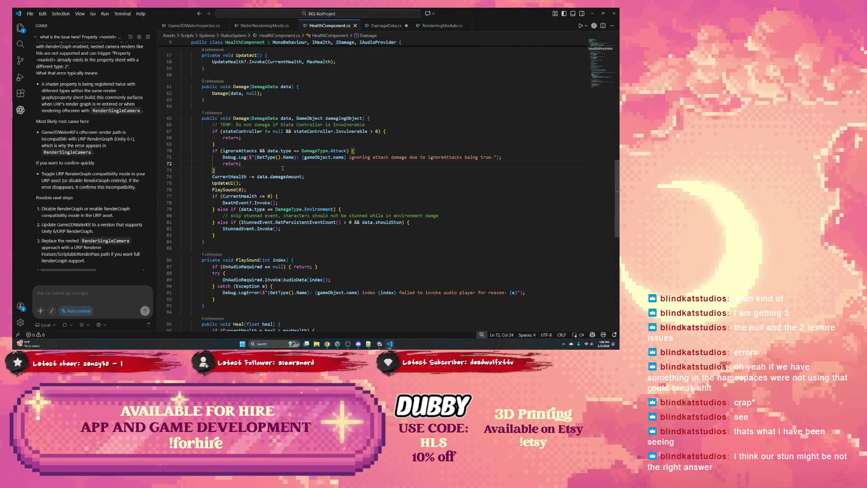
key("alt+Tab")
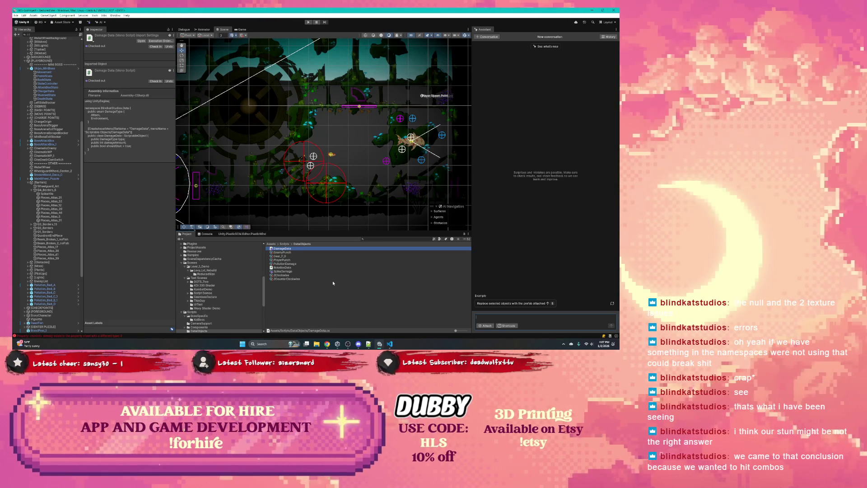
- Add a new DamageType member 'EvnironmentAttack,' after Environment in DamageData.cs
left_click(390, 342)
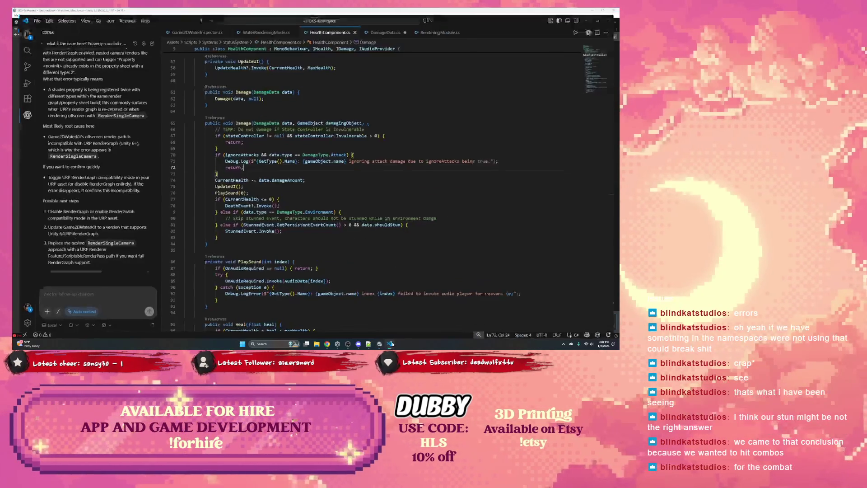
left_click(339, 150, "ctrl")
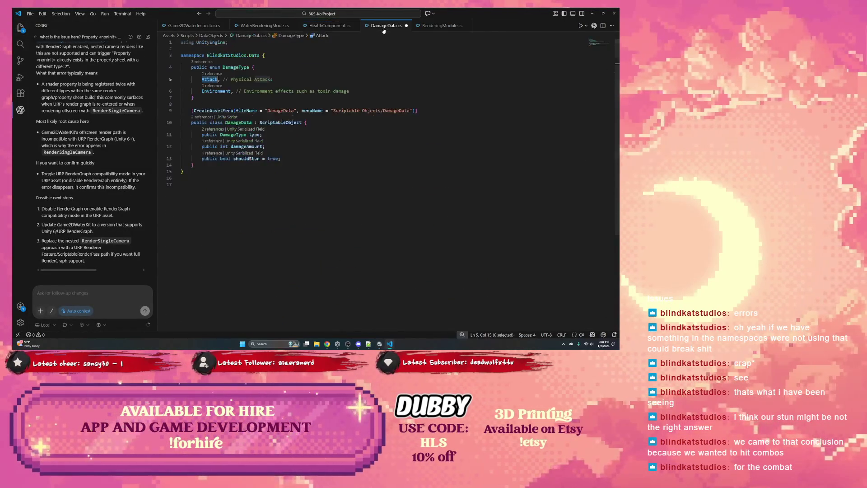
left_click(357, 92)
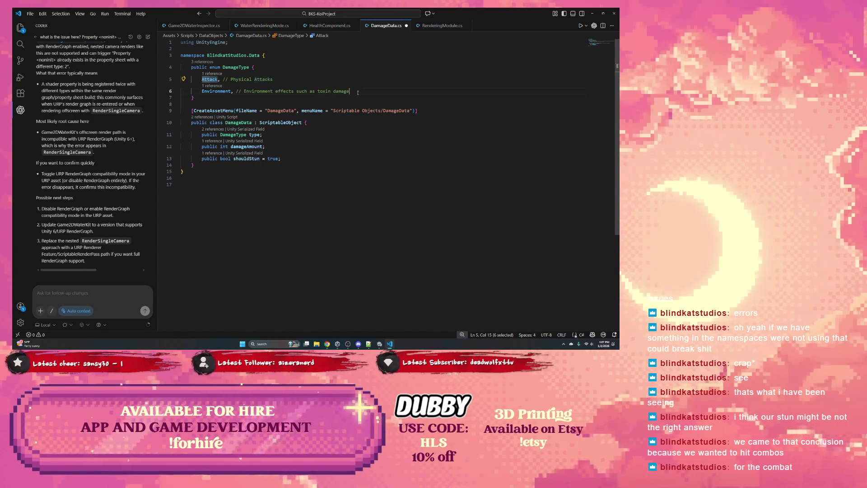
key("Return")
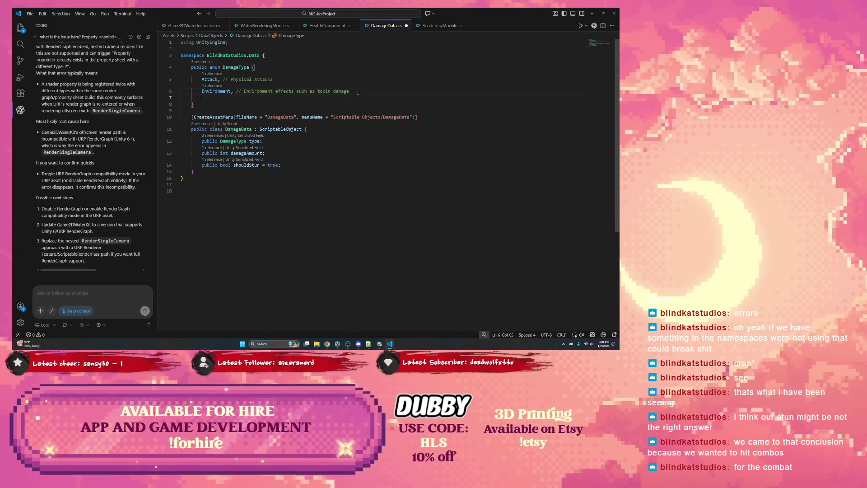
type("Evnironemnt")
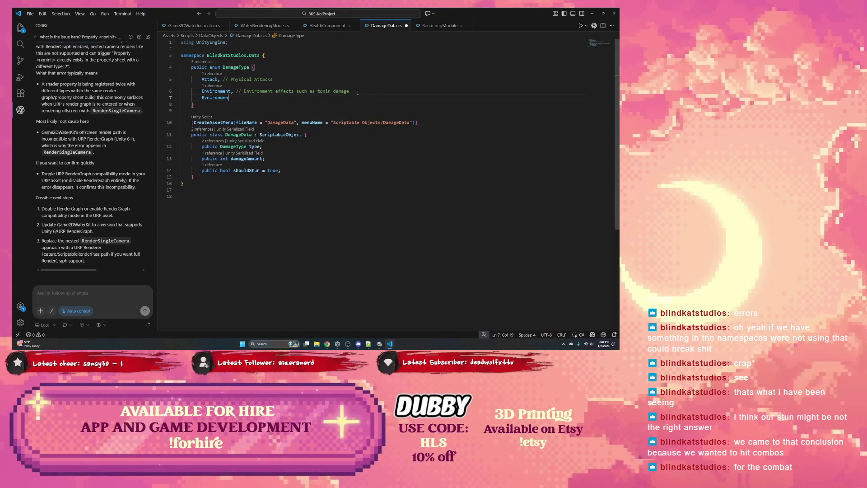
type("ment")
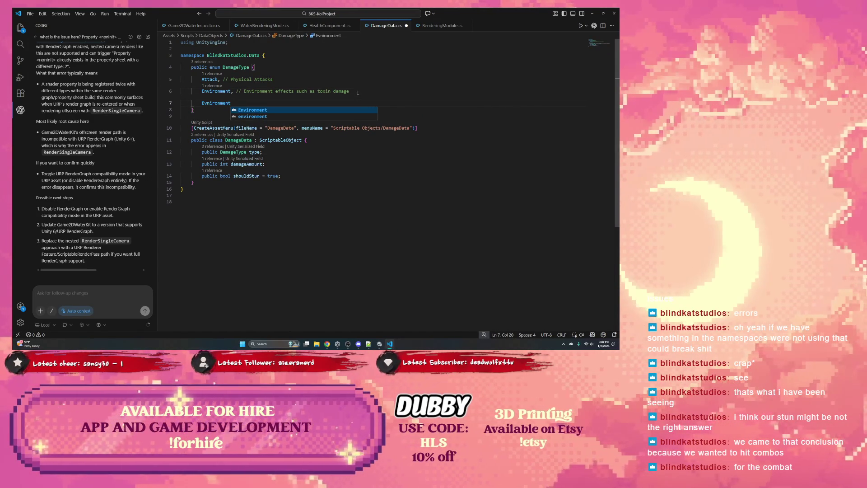
type("Attack,")
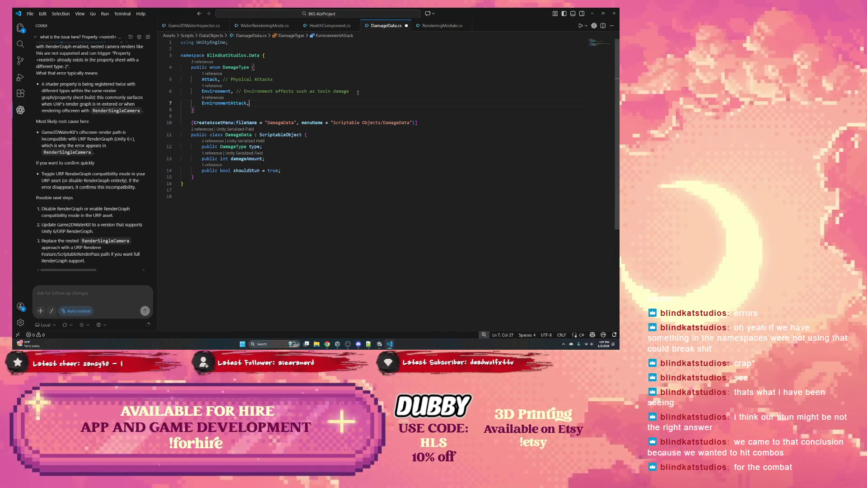
double_click(243, 104)
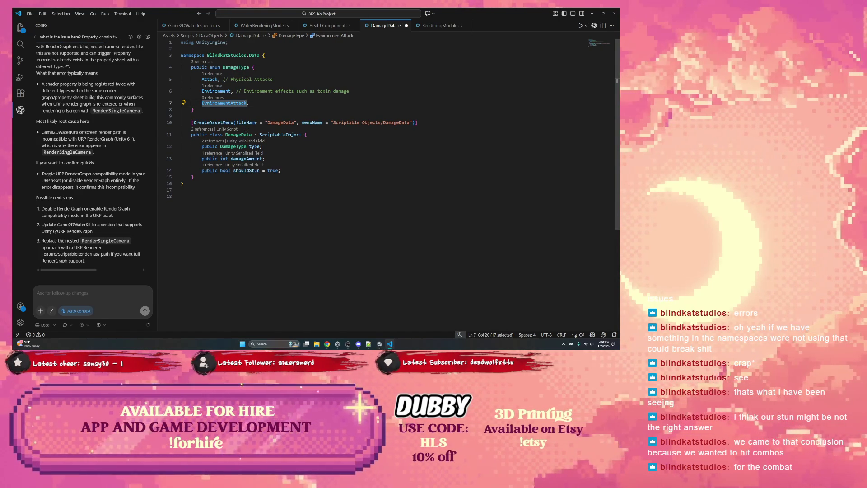
mouse_move(225, 103)
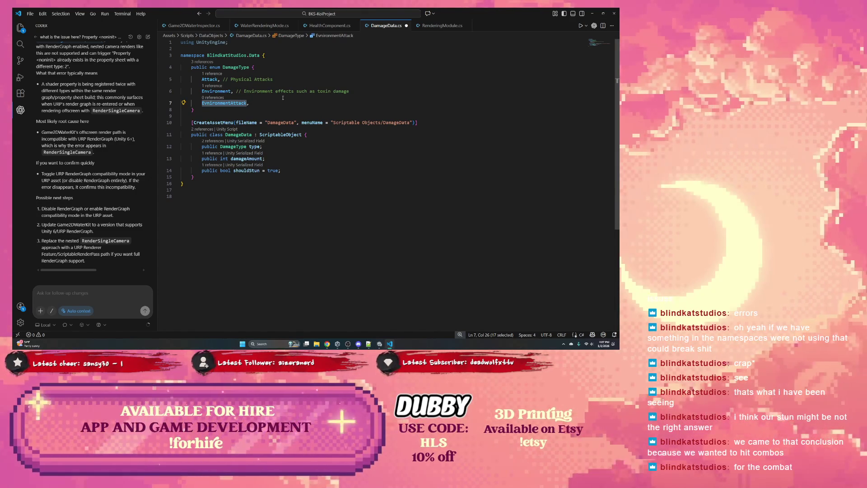
left_click(592, 13)
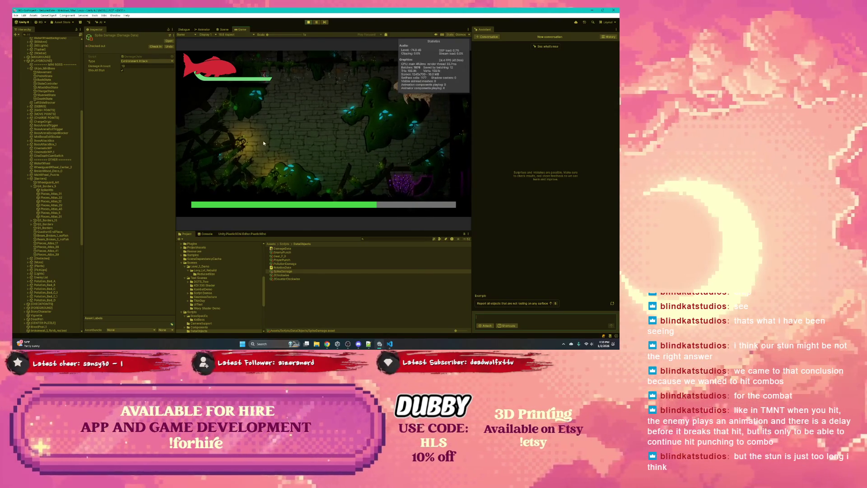
- Stop the play test after checking spike damage with the Environment Attack type
left_click(308, 21)
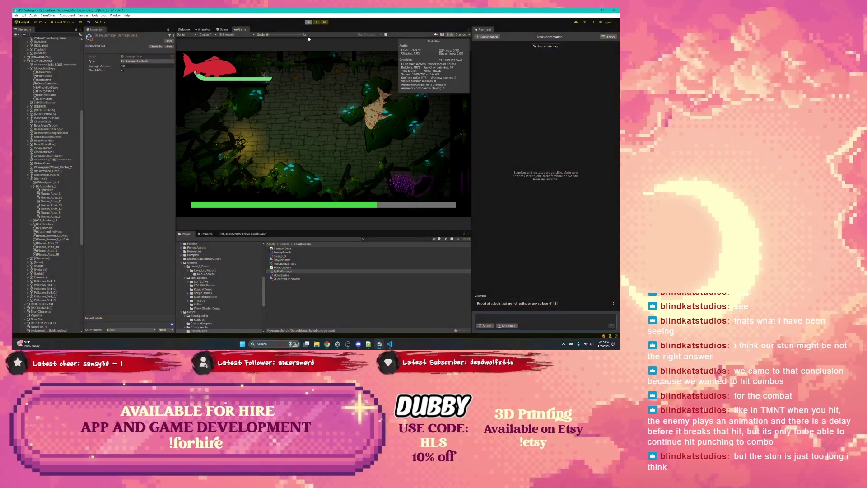
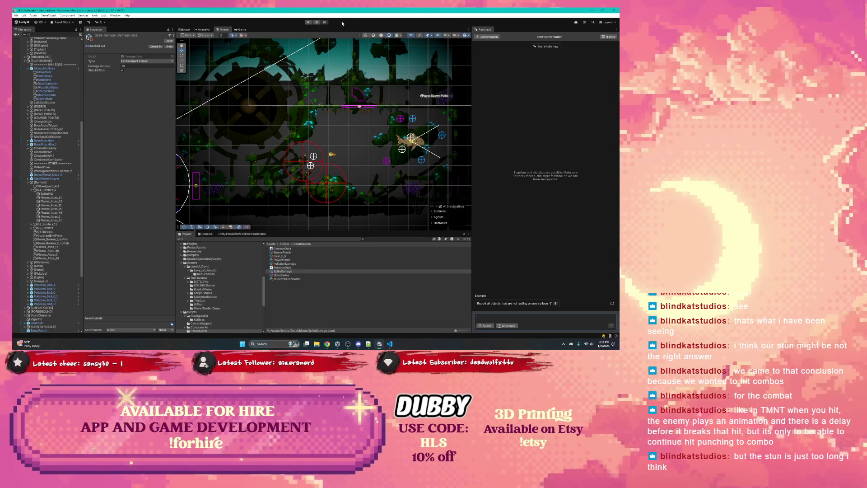
- Open the Ukiyo_MiniBoss's Health Component script (HealthComponent.cs) in Visual Studio Code via Edit Script
left_click(46, 68)
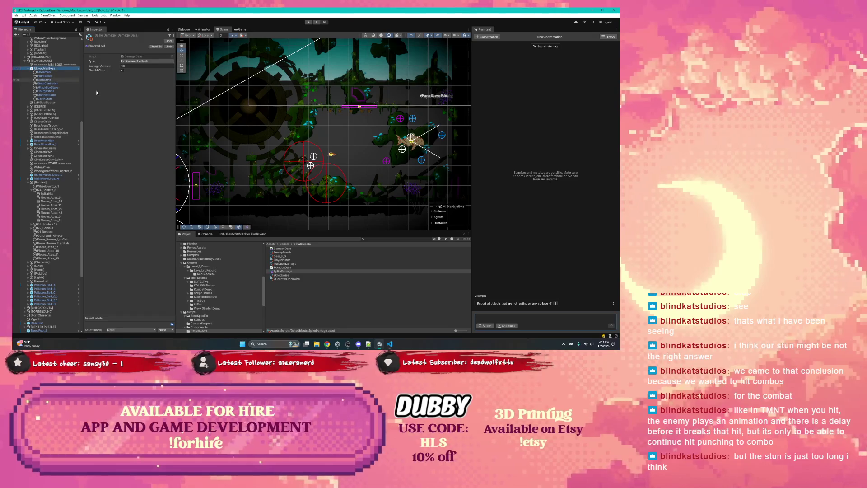
scroll(125, 126, "down", 5)
scroll(107, 141, "down", 5)
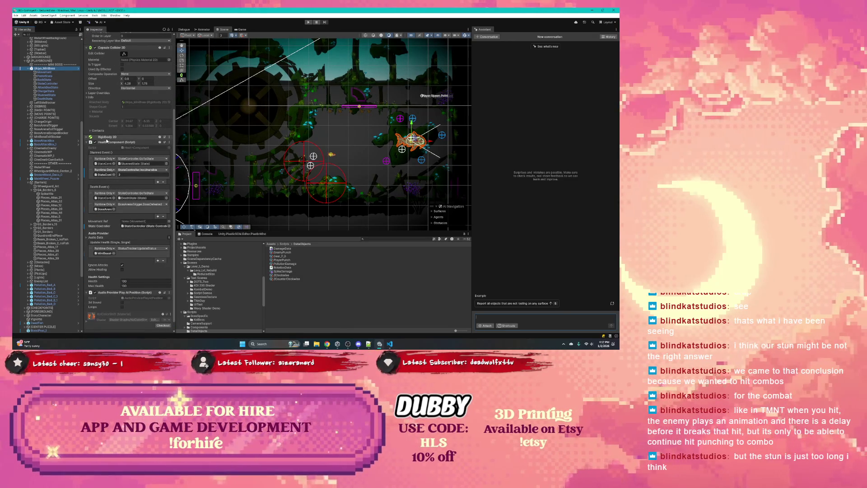
scroll(106, 162, "down", 1)
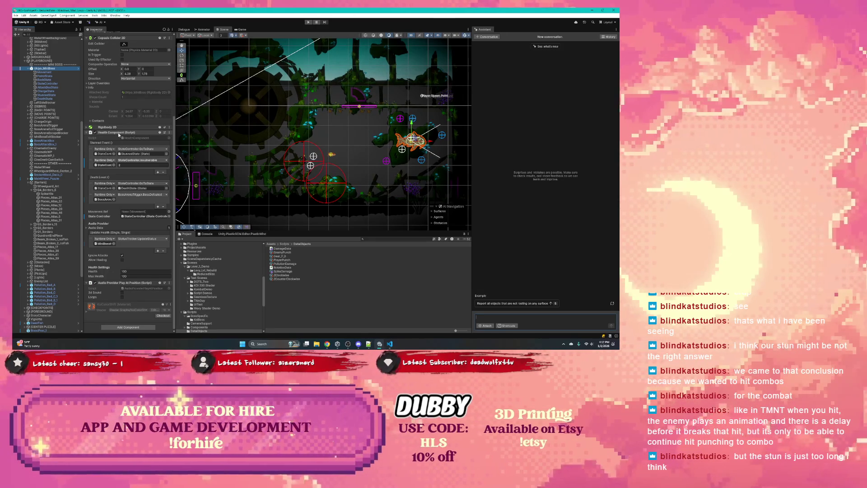
left_click(169, 133)
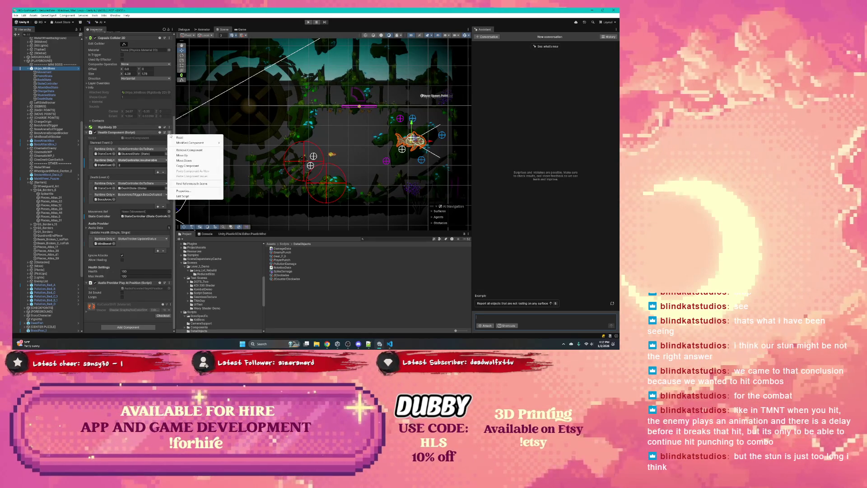
left_click(186, 194)
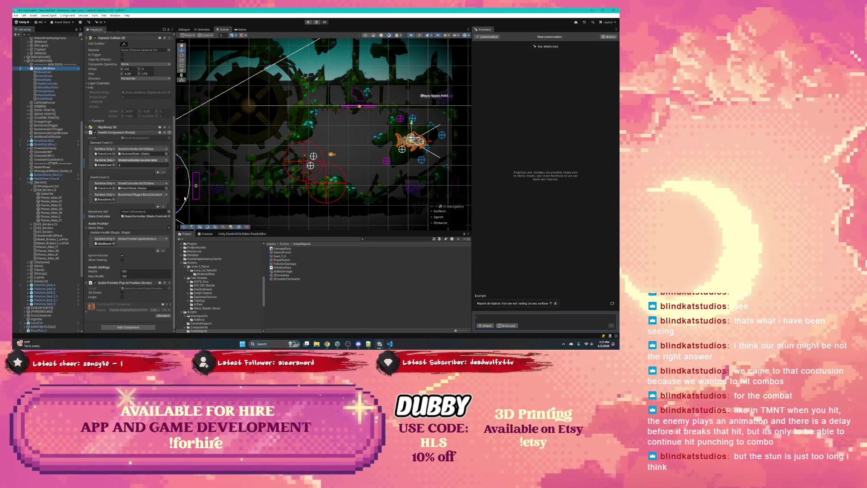
scroll(217, 186, "down", 10)
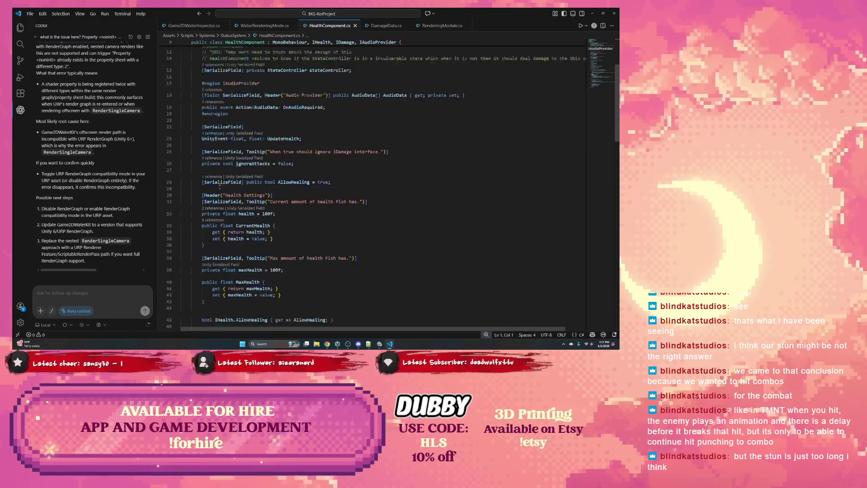
- Review HealthComponent.cs's health settings, Damage handling and Heal method, then return to Unity
scroll(217, 185, "down", 10)
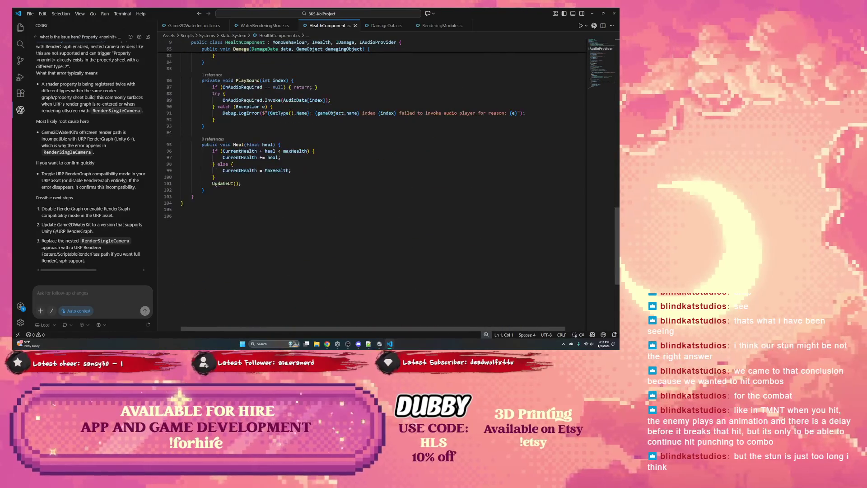
left_click_drag(226, 196, 202, 126)
scroll(244, 181, "up", 12)
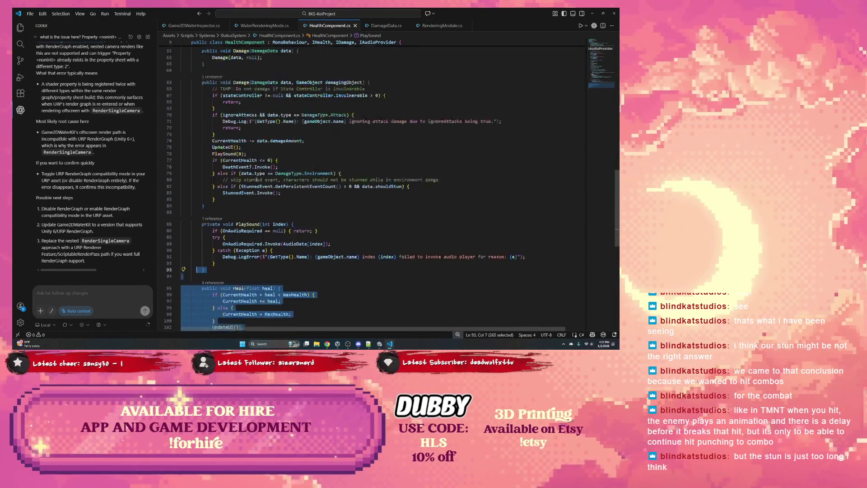
scroll(244, 181, "up", 13)
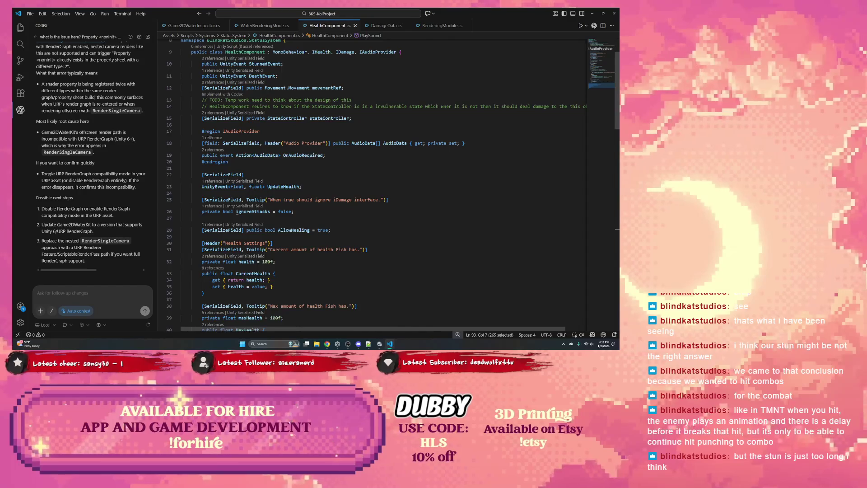
scroll(208, 133, "down", 3)
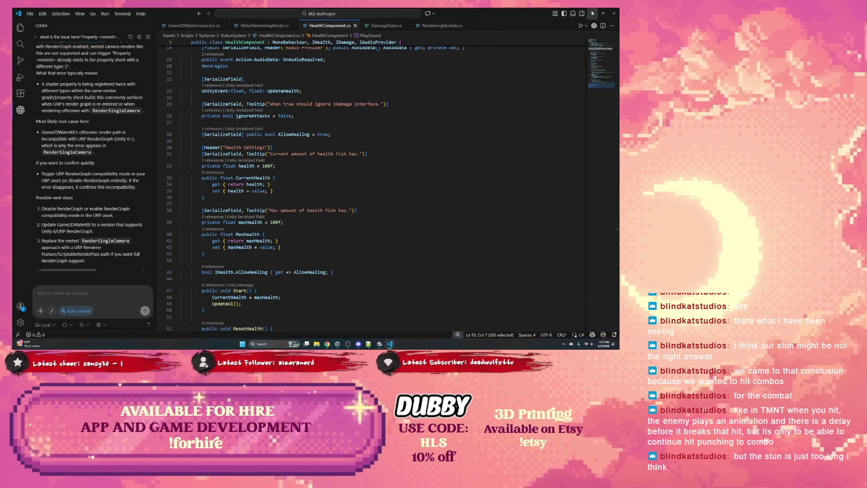
key("alt+Tab")
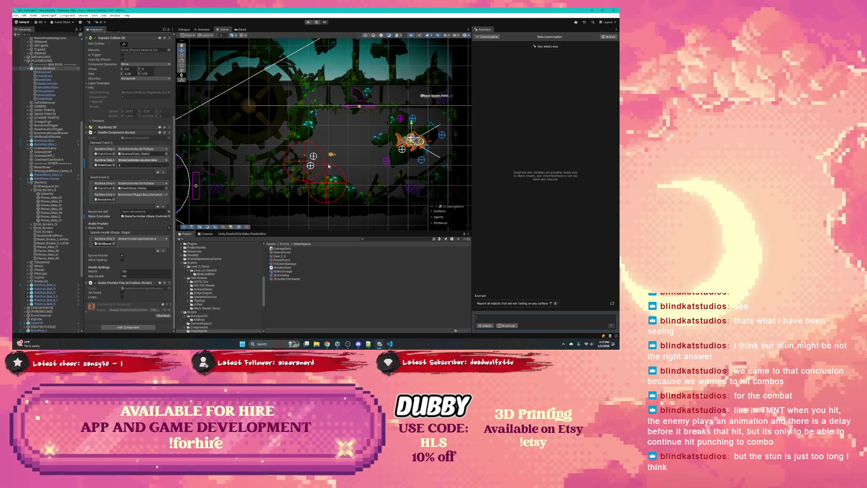
- Frame the boss fish in the Scene view and show the Plastic SCM pending changes
scroll(303, 166, "up", 1)
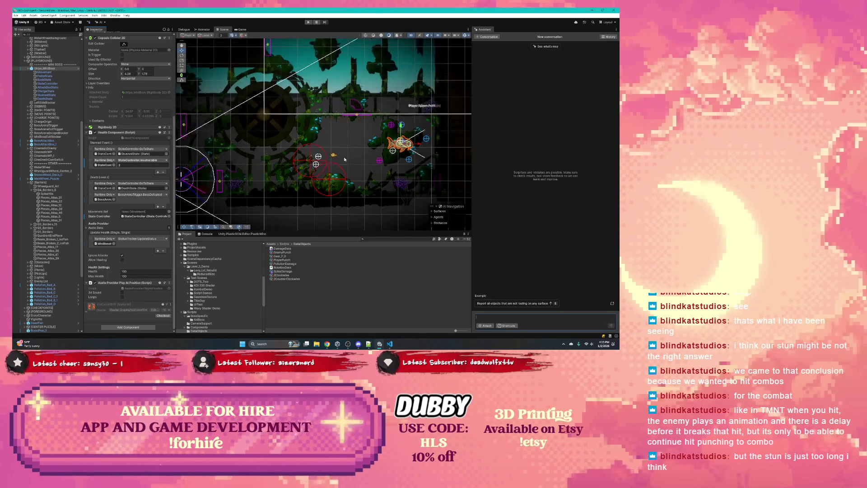
left_click_drag(377, 142, 328, 162)
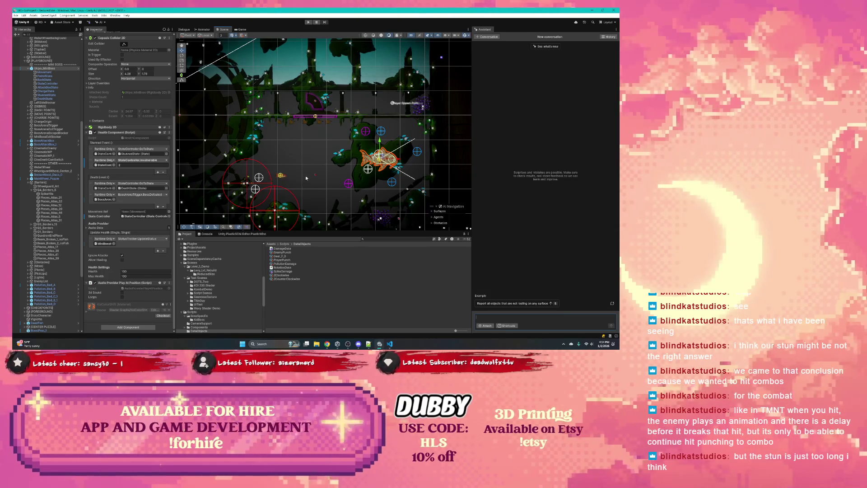
left_click(232, 234)
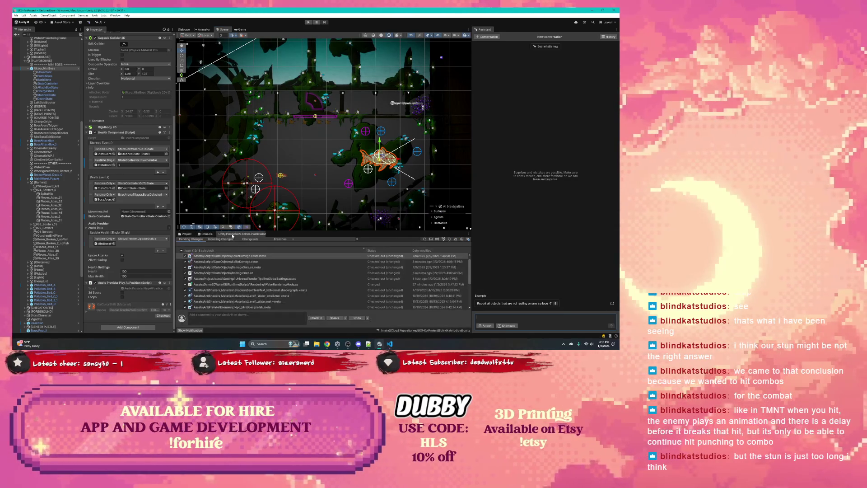
- Review the DamageData.cs changes and exclude the SeamlessText shadergraph and Level1_Water materials from check-in
left_click(249, 267)
left_click(250, 272)
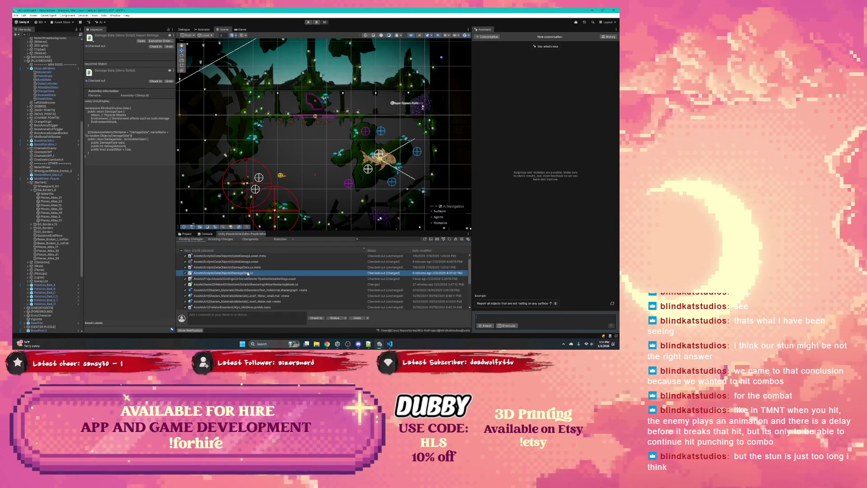
left_click(185, 289)
scroll(199, 288, "down", 1)
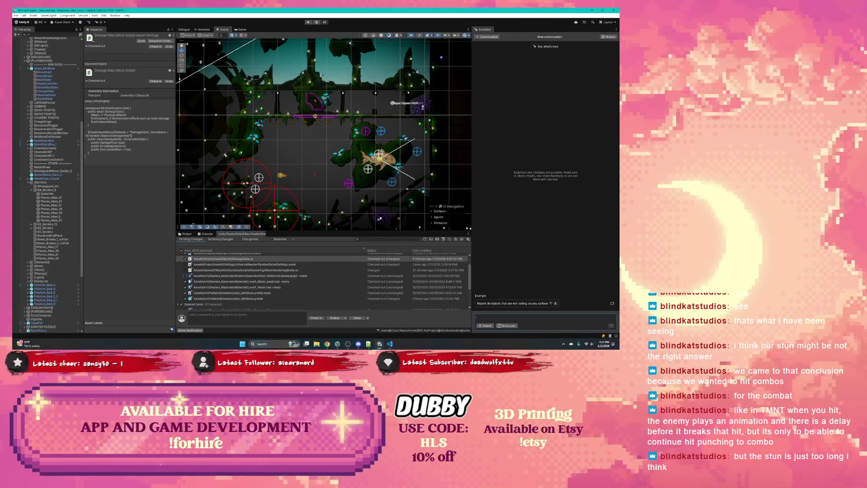
left_click(185, 282)
left_click(185, 287)
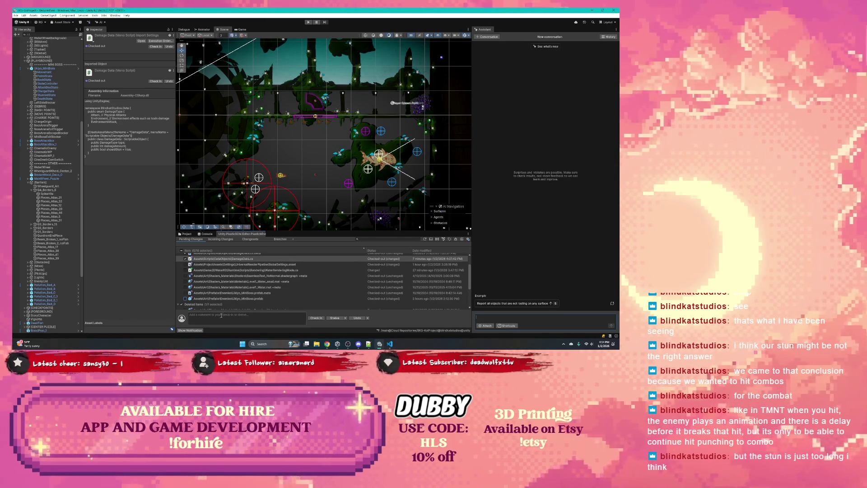
- Include Ukiyo_MiniBoss.prefab and its .meta in the check-in and begin the comment
left_click(186, 292)
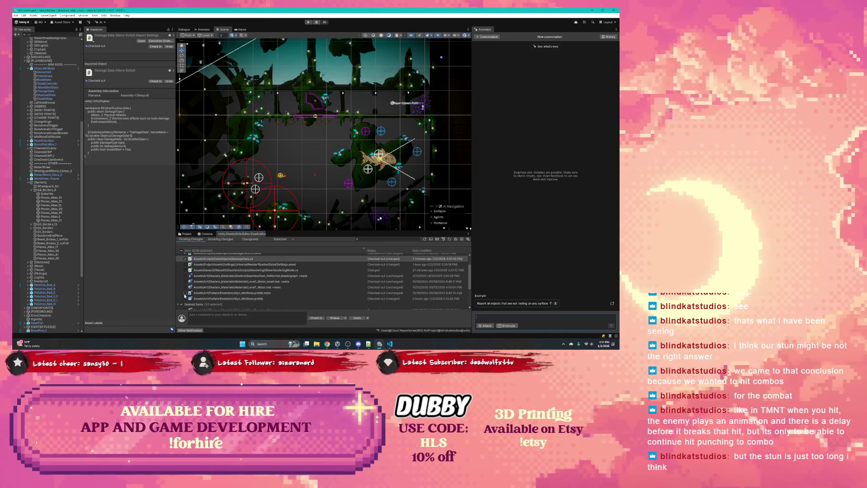
left_click(185, 299)
scroll(206, 300, "up", 1)
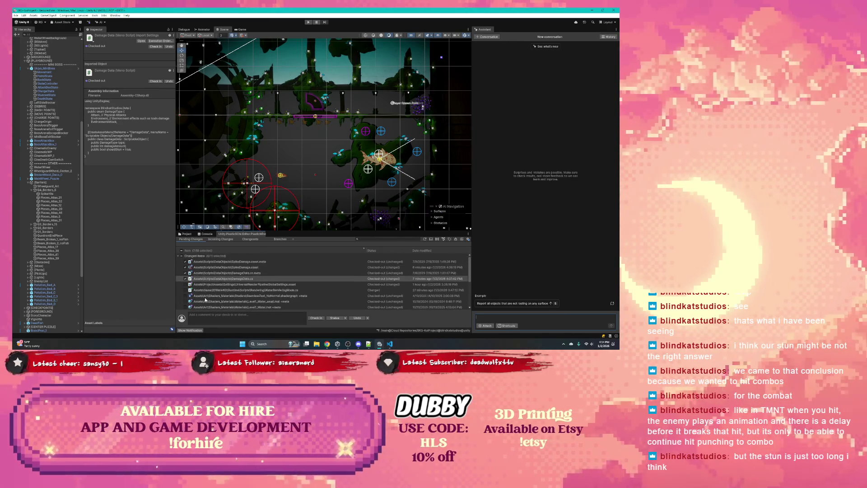
left_click(220, 314)
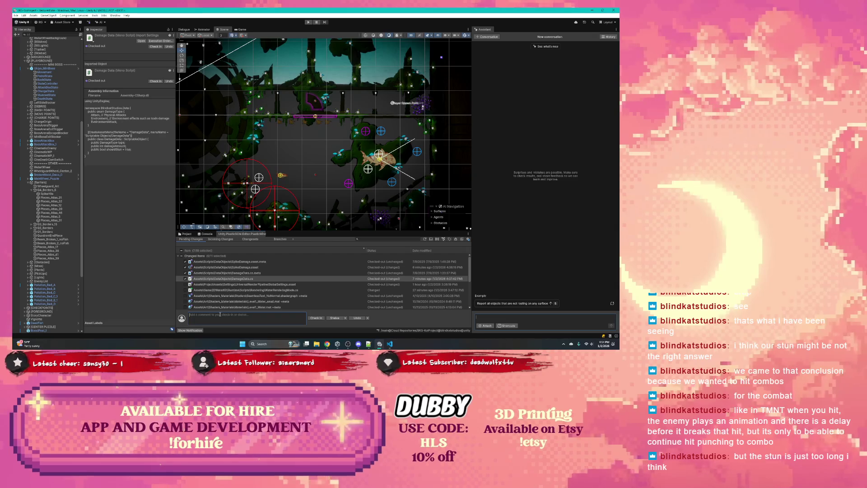
- Write a check-in comment describing the boss damage data object updates for stunning and ignored damage
type("Updates to boss st")
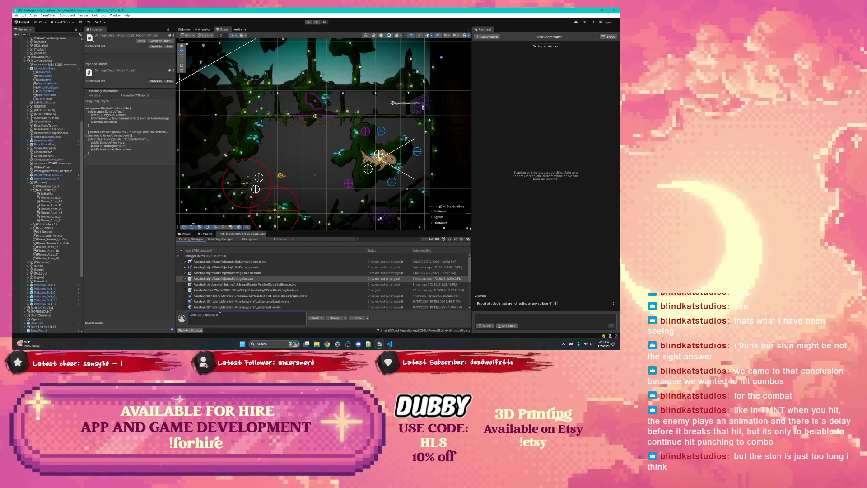
key("BackSpace")
key("BackSpace")
key("BackSpace")
type("damage")
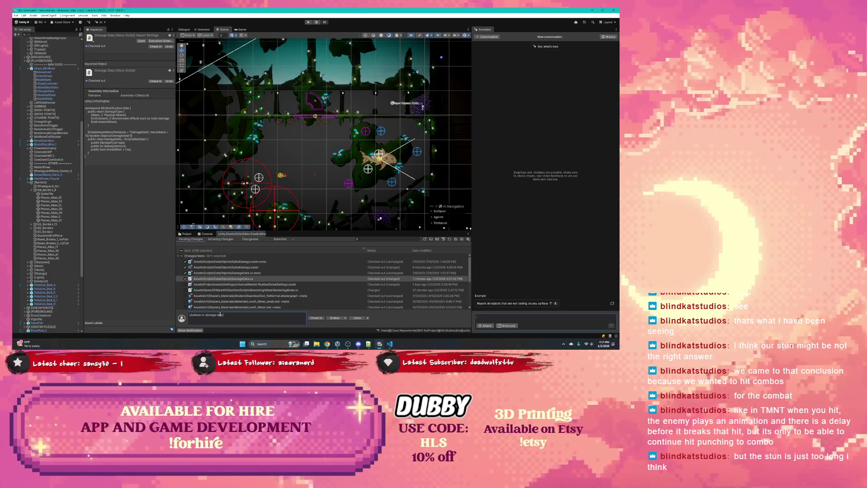
type("ta object")
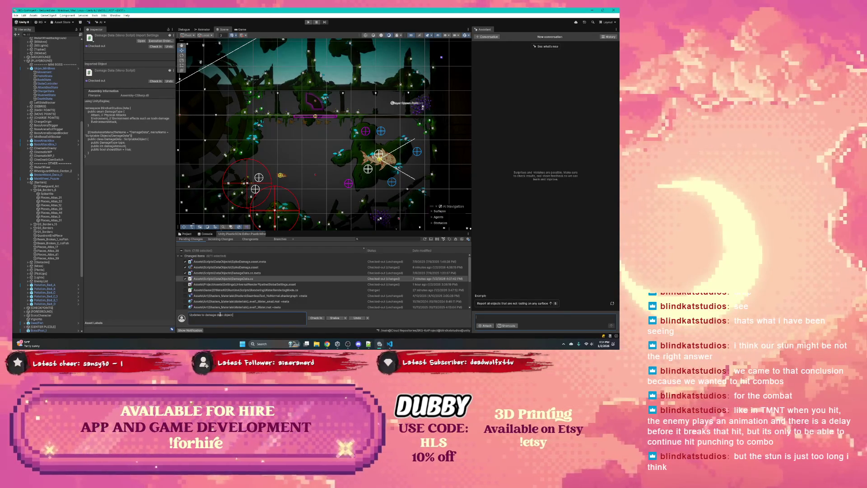
type("ws")
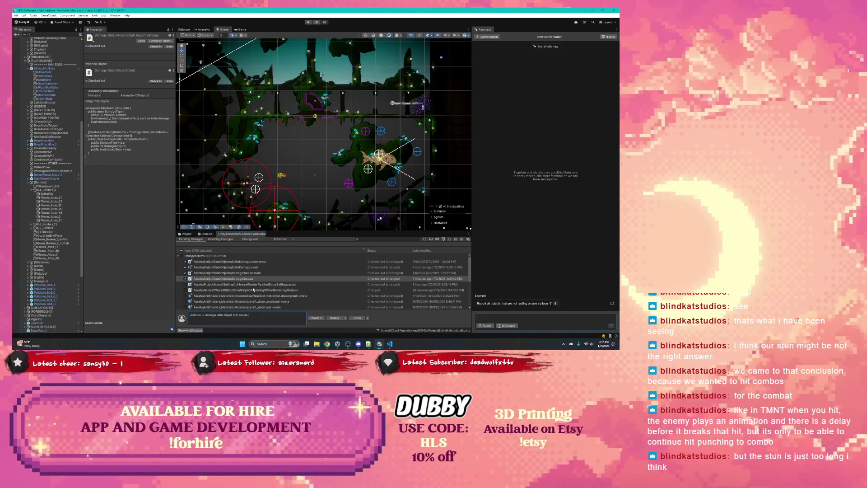
type(" boss to")
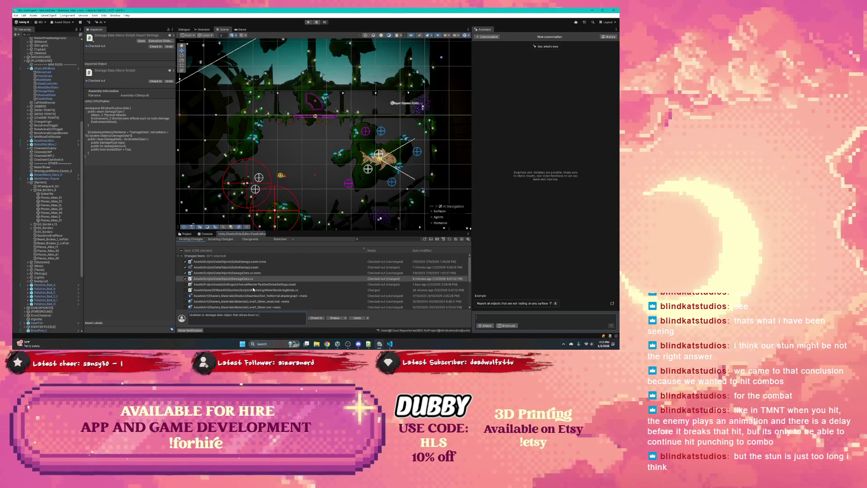
type(" g")
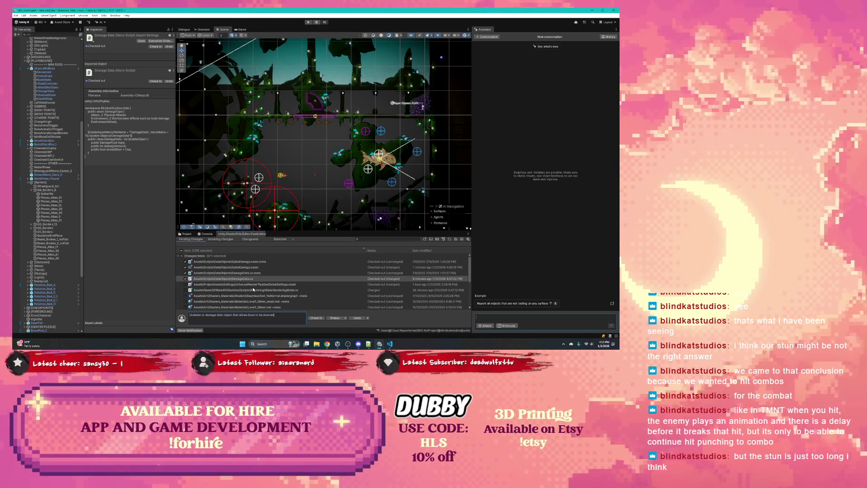
type(" wi")
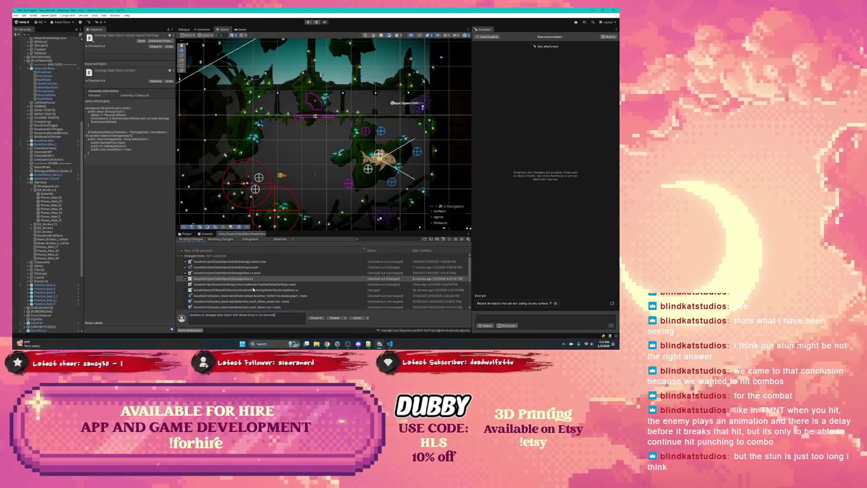
type("s bo")
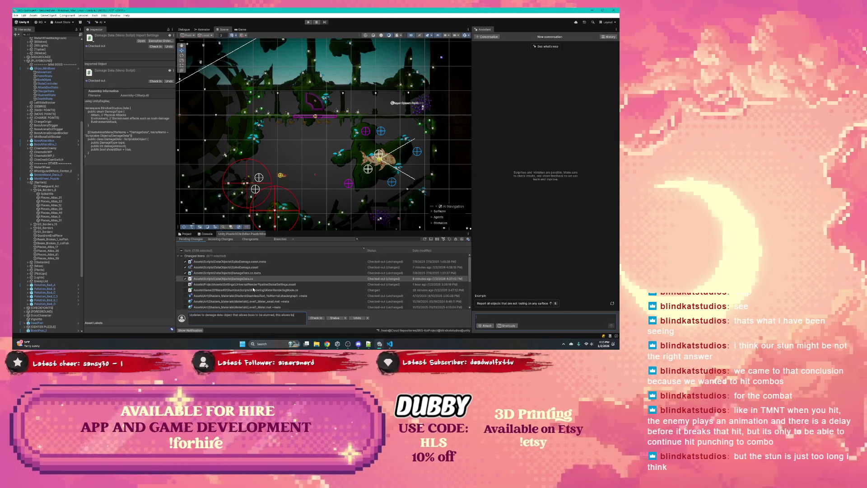
type("ss to i")
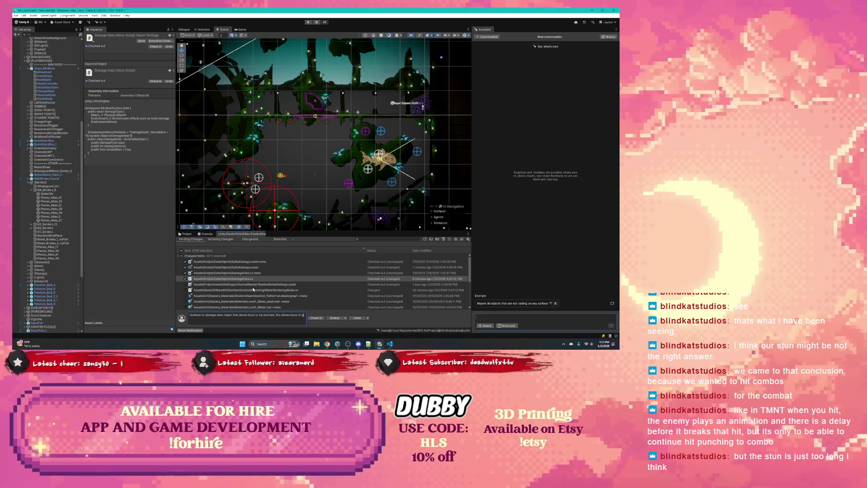
type("ks by player and")
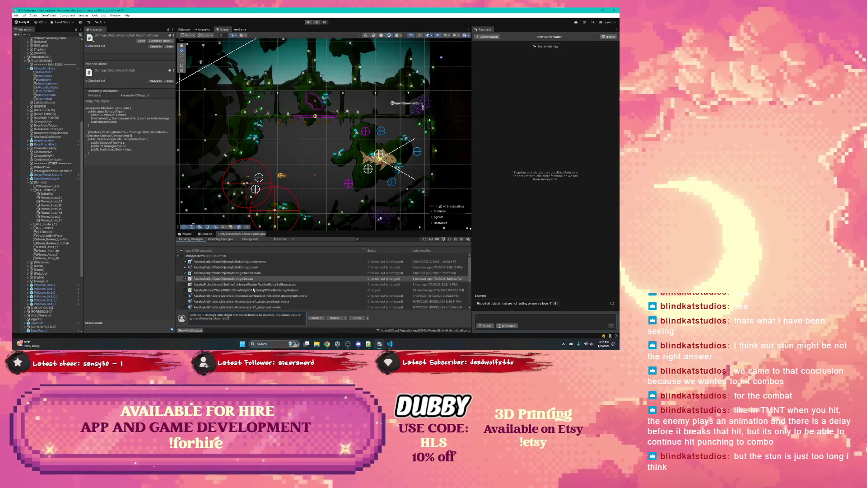
type(" ene")
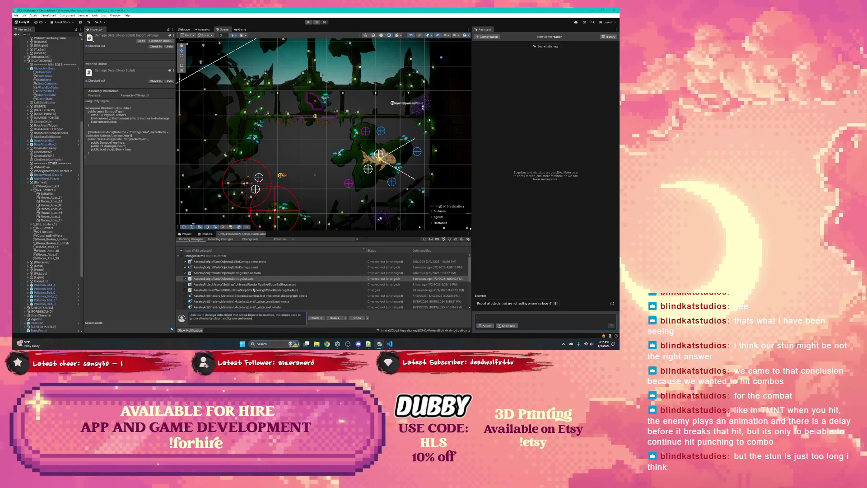
type(" da")
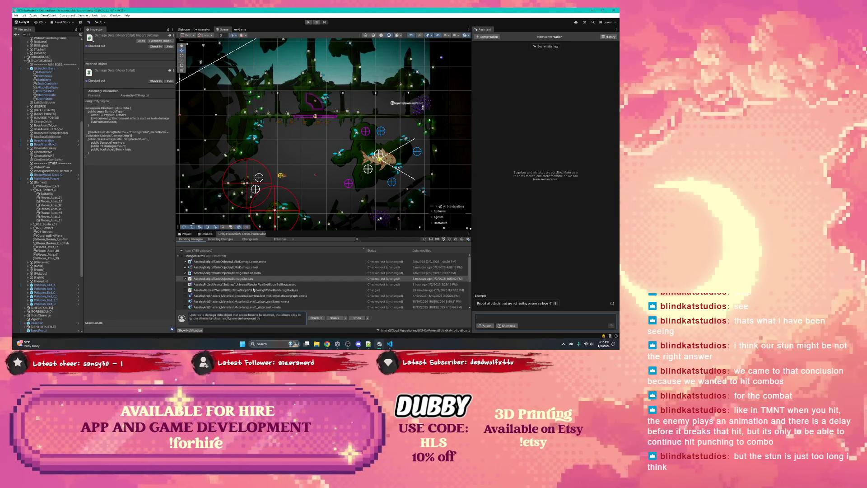
type("mage of toxins")
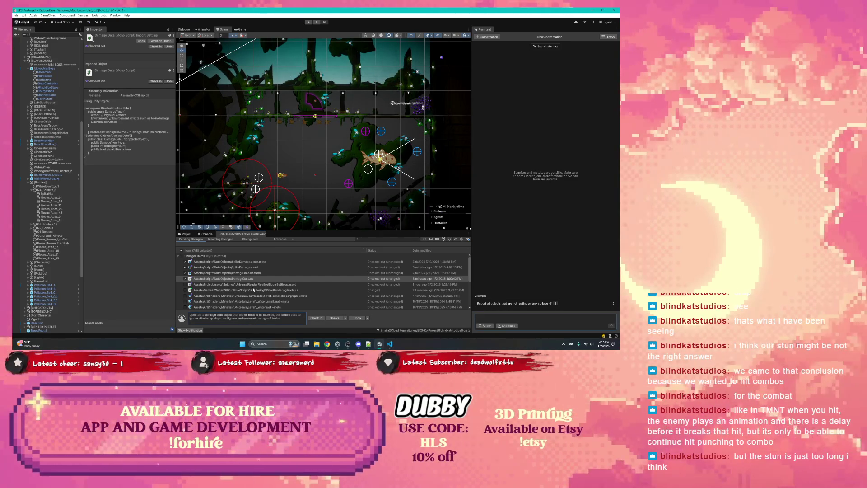
type(" but")
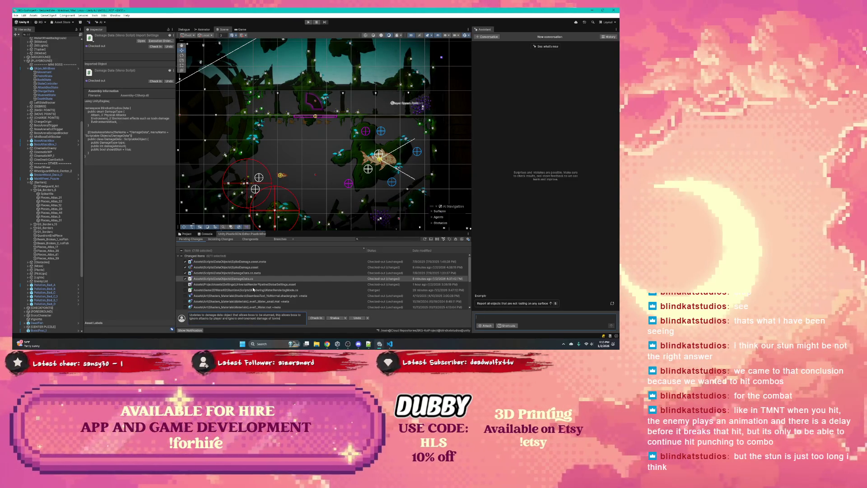
type(" still get")
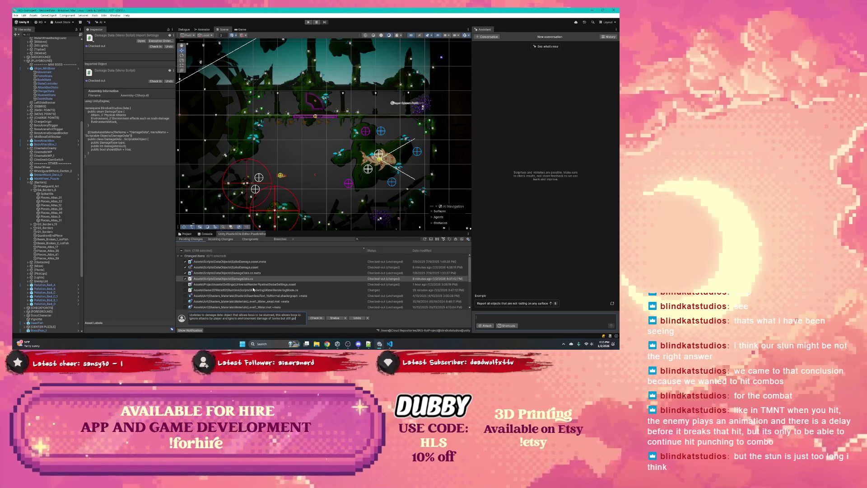
type(" stunned on En")
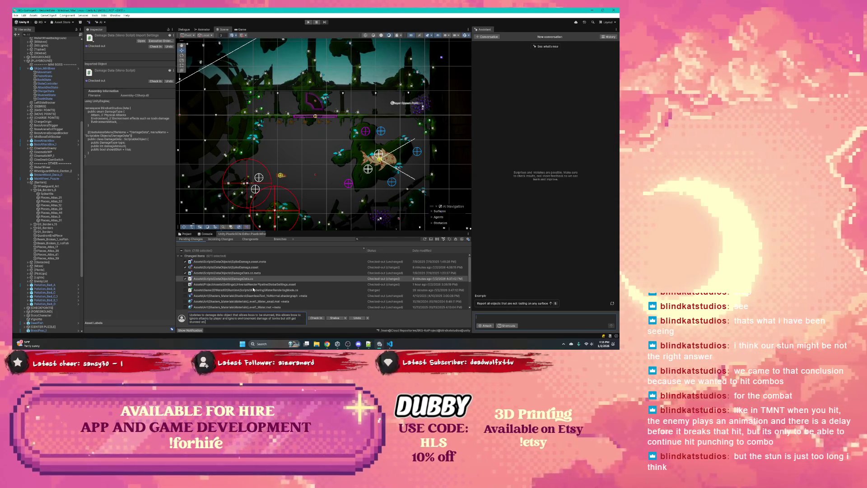
type("nmentAttack")
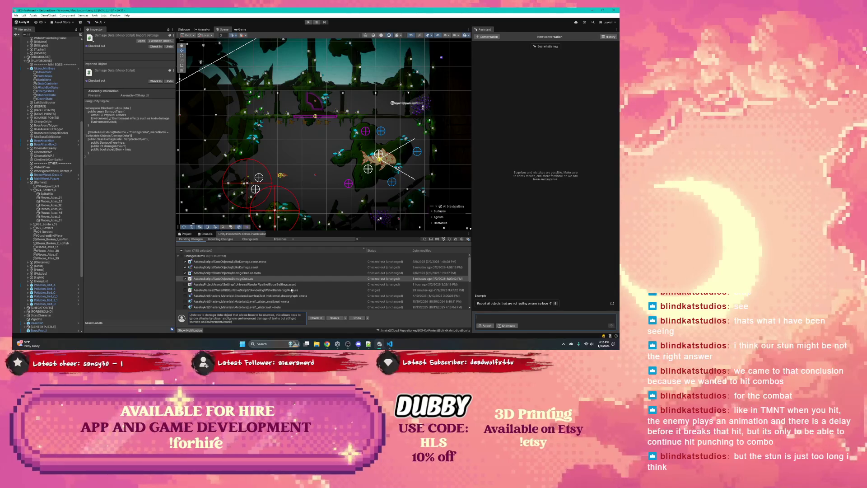
- Check in the commented pending changes as changeset 431, then reselect the mini boss
left_click(312, 317)
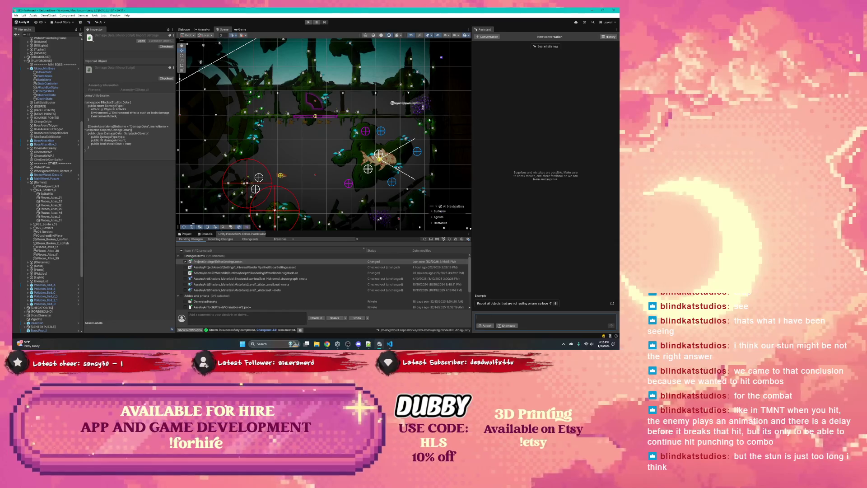
left_click(44, 69)
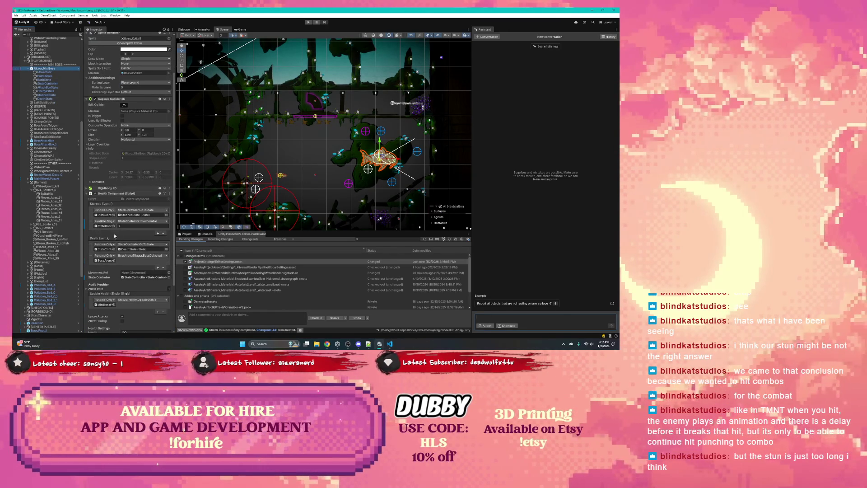
- Set the mini boss StunnedState's Stunned Duration to 0.52
scroll(127, 223, "down", 1)
scroll(127, 223, "down", 2)
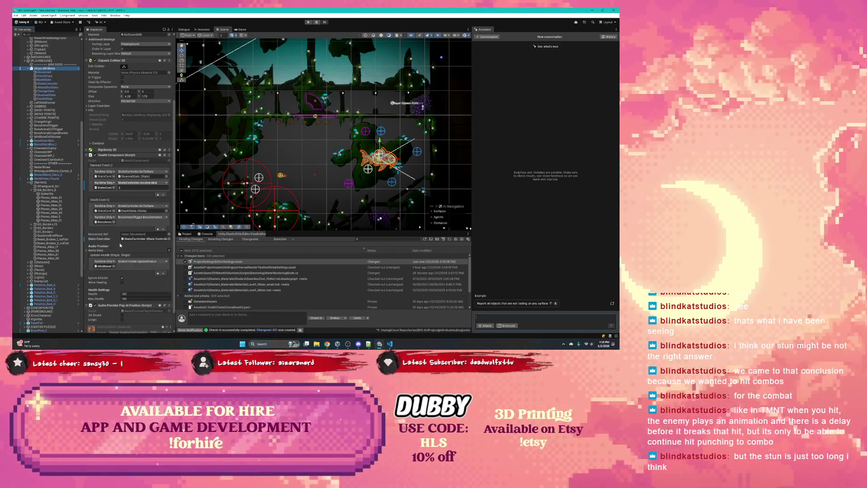
scroll(119, 242, "up", 2)
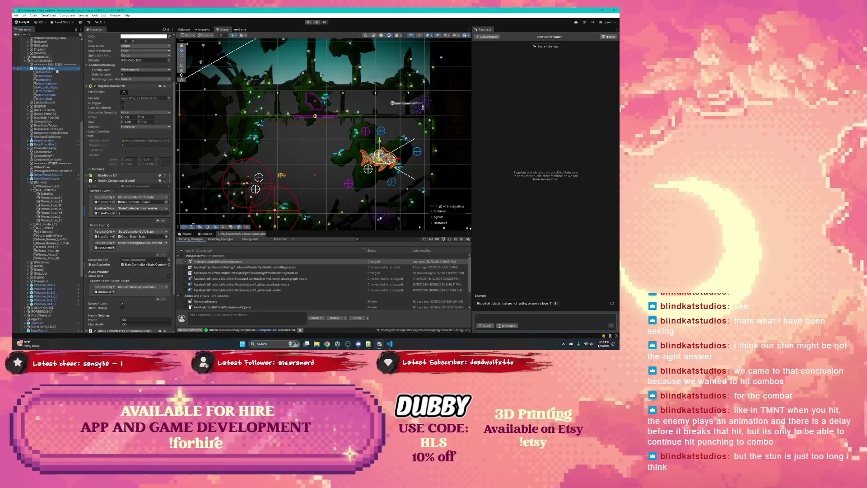
left_click(55, 96)
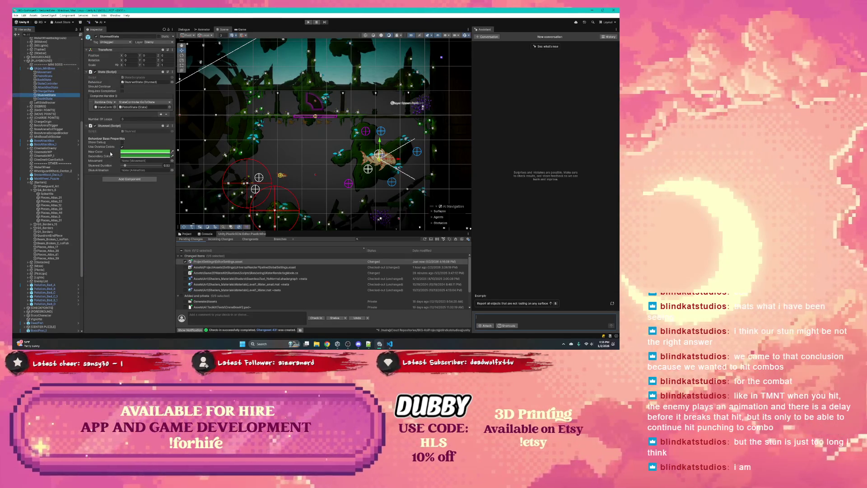
type("2")
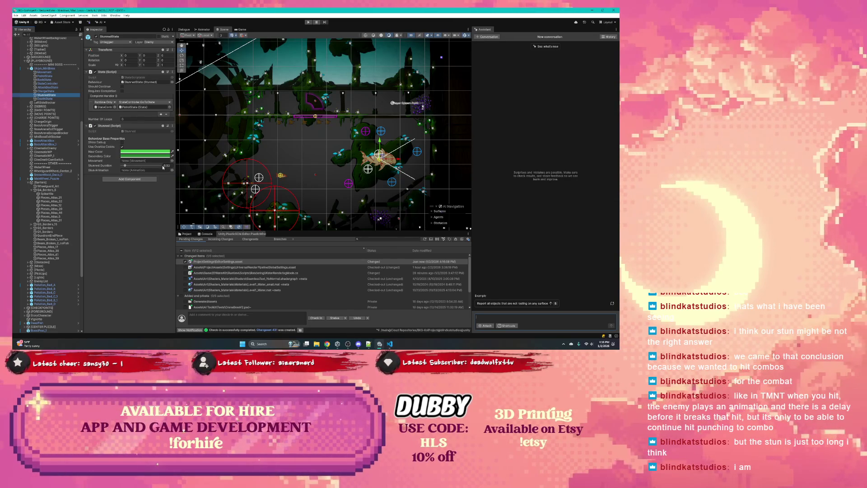
left_click(309, 22)
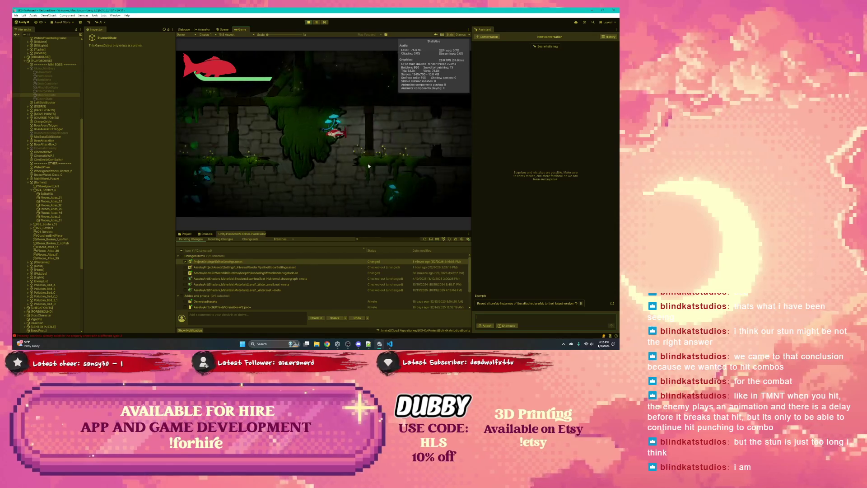
left_click(205, 233)
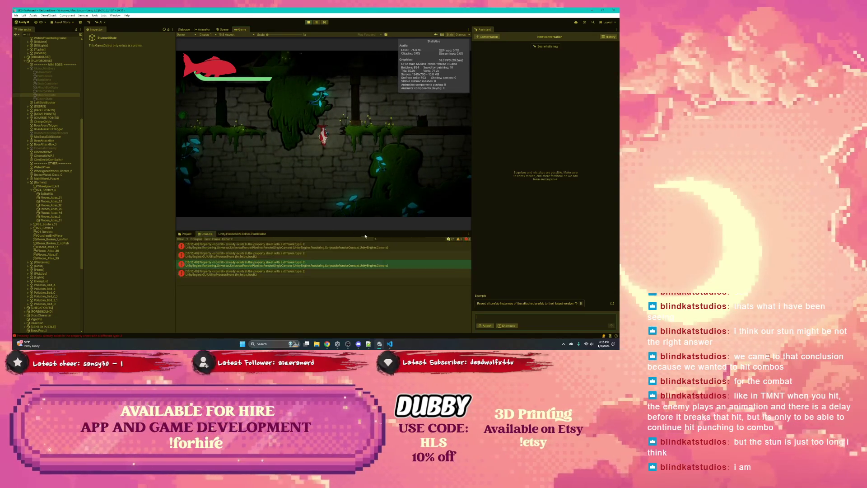
left_click(242, 233)
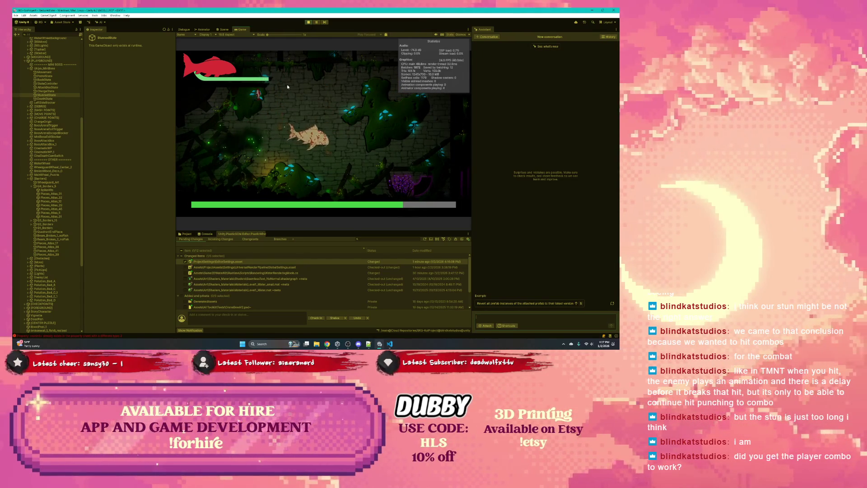
left_click(308, 22)
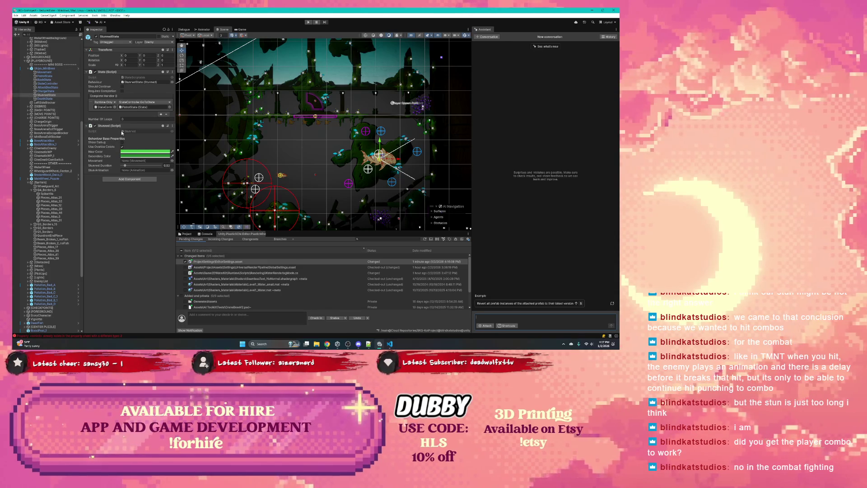
- Lower the player's StunState Stunned Duration to 0.34, then inspect the Punch and AttackState objects
scroll(65, 129, "down", 3)
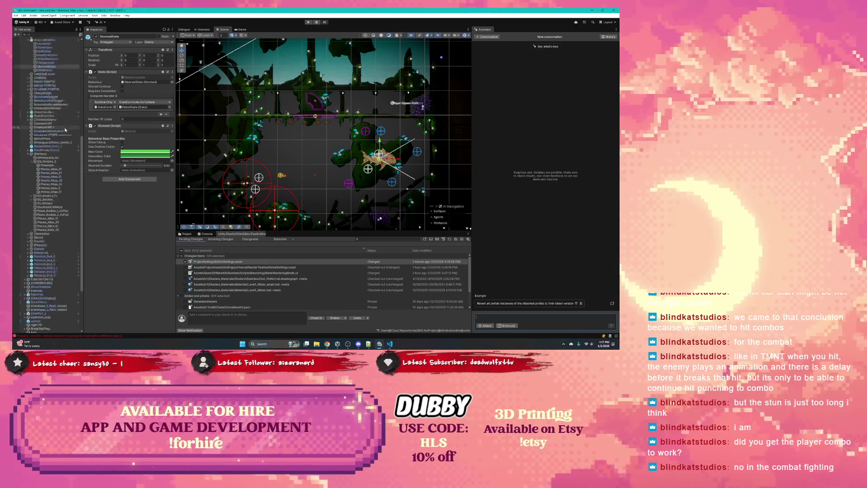
scroll(65, 130, "down", 2)
scroll(37, 91, "up", 15)
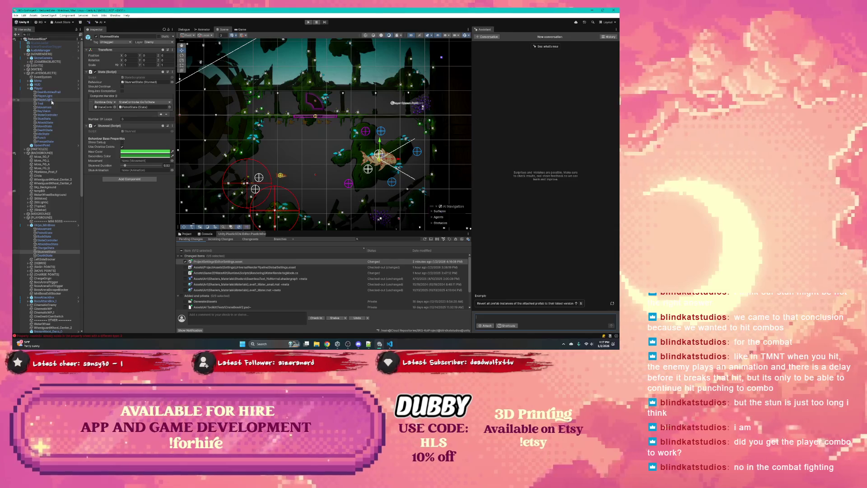
left_click(45, 130)
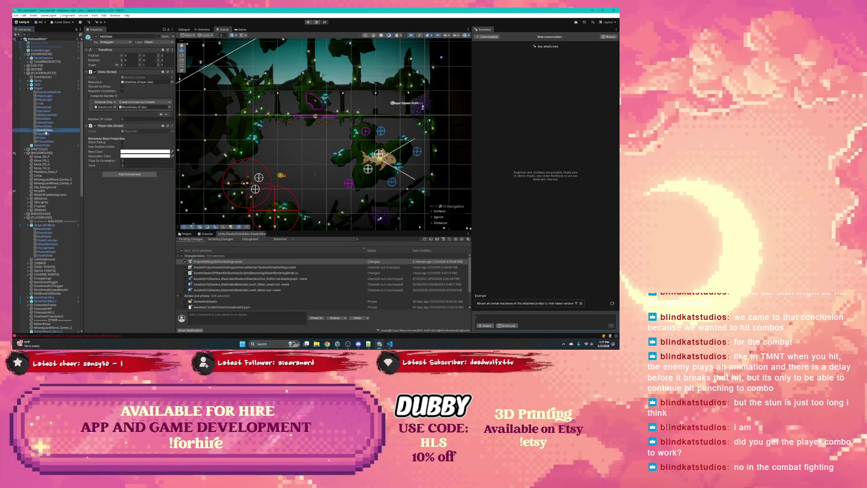
left_click(44, 119)
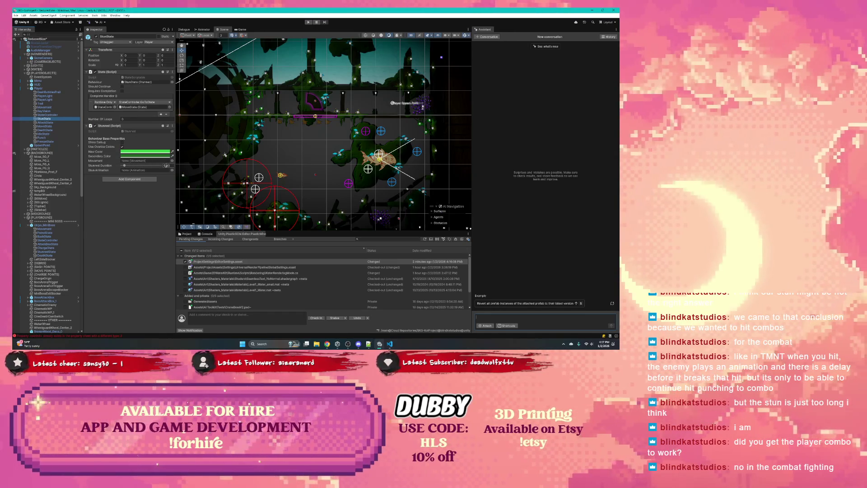
type("5")
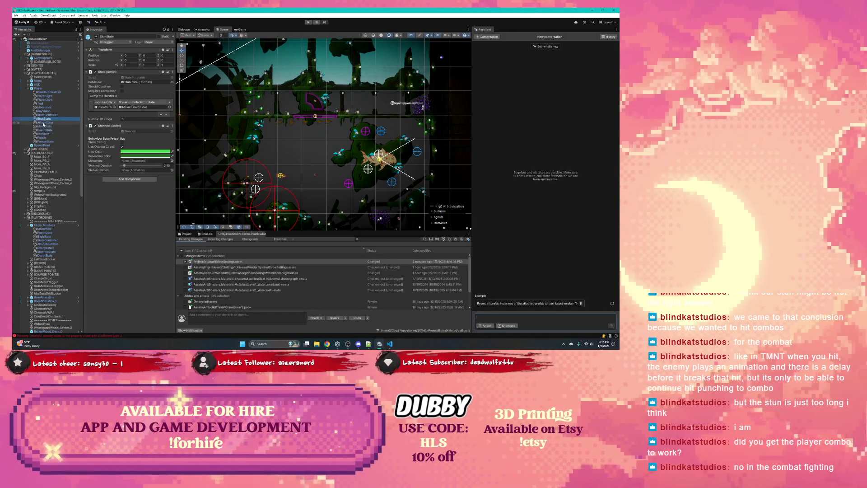
left_click_drag(125, 166, 123, 166)
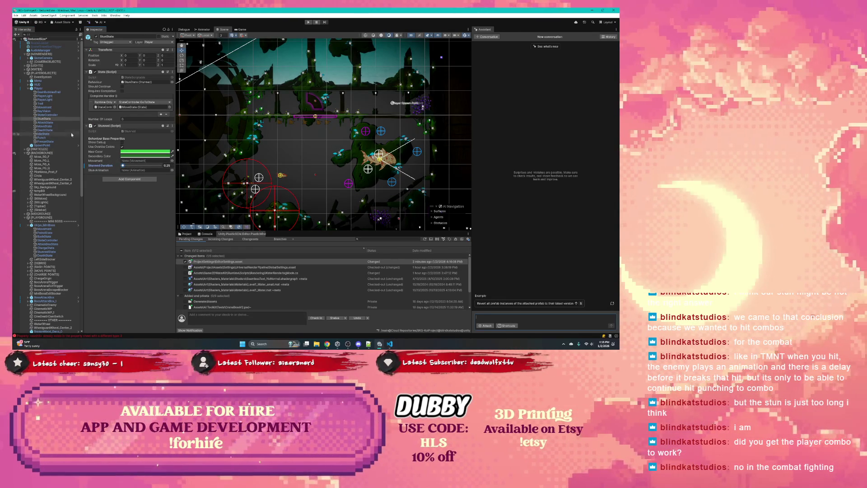
left_click(50, 137)
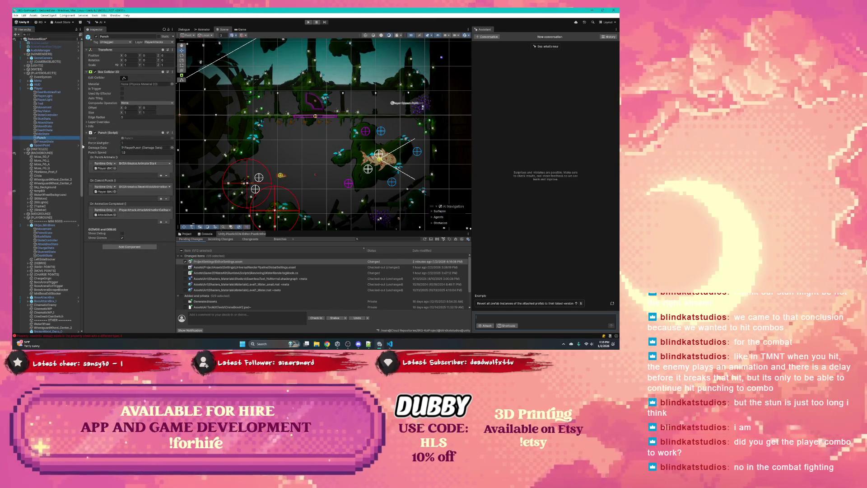
left_click(52, 123)
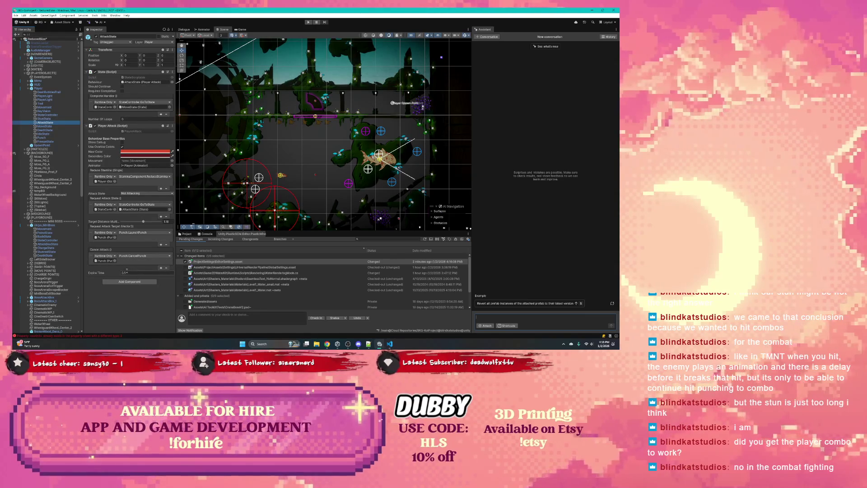
- Try an Expire Time of 1 on the player's AttackState, then revert it to 0.5
left_click(122, 273)
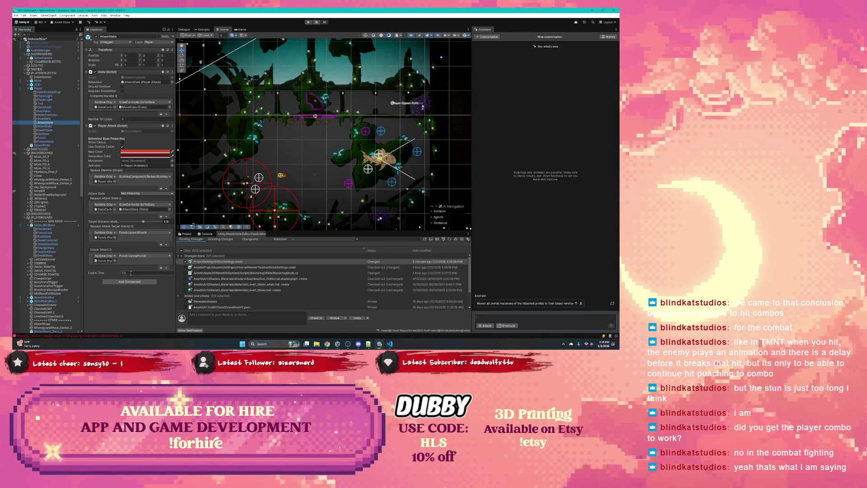
left_click(131, 272)
type("1")
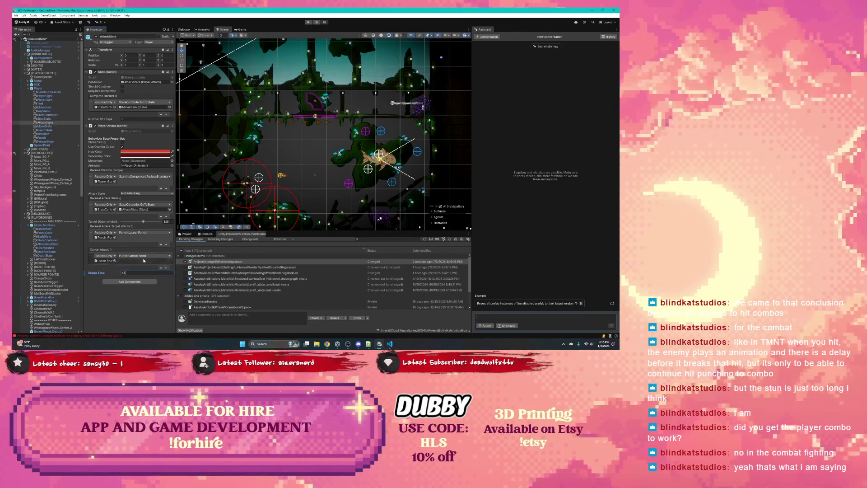
double_click(136, 272)
type("0.5")
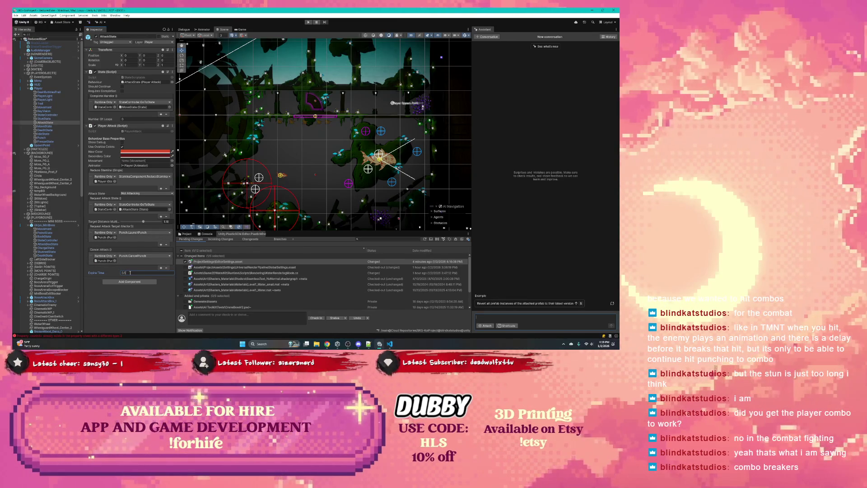
left_click(105, 273)
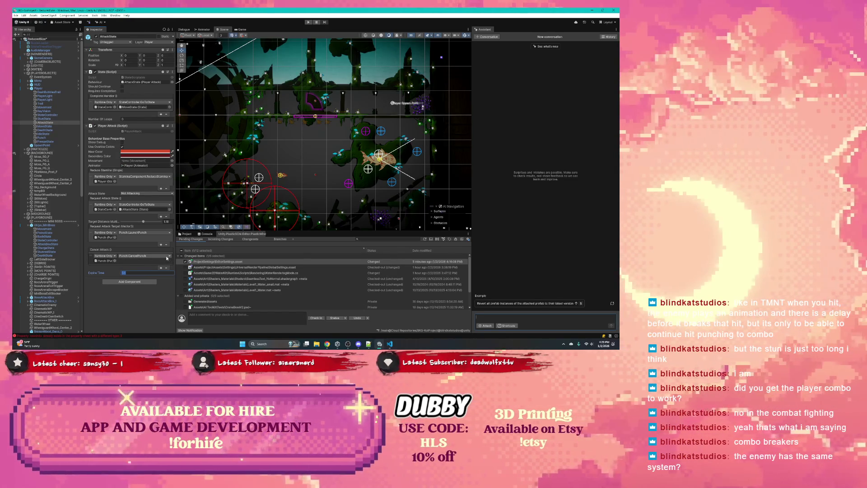
key("Return")
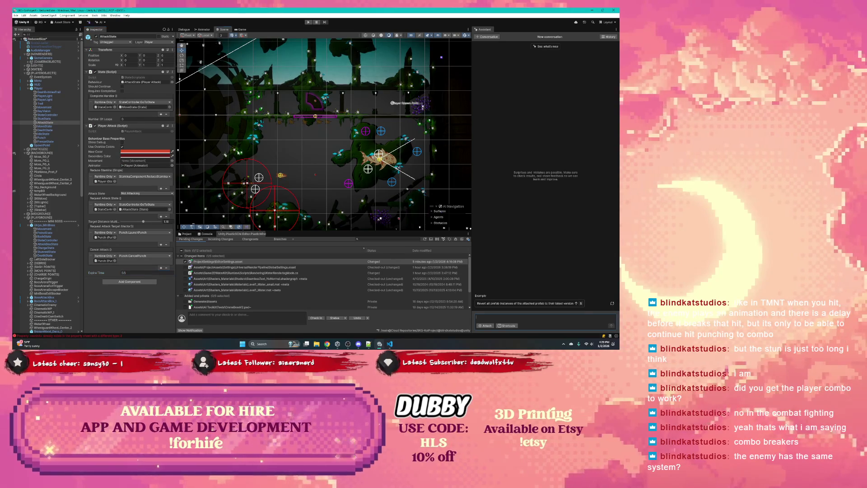
- Move the SpawnPoint beside the enemy circle gizmos and start play mode to test it
scroll(276, 150, "down", 5)
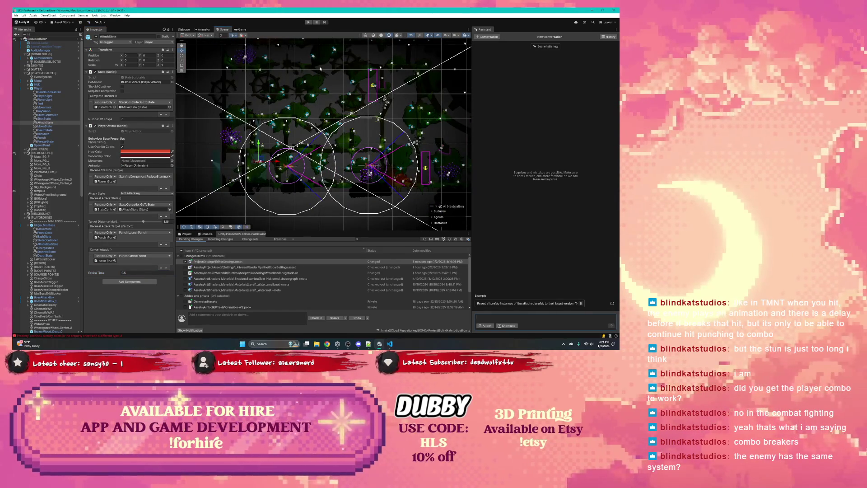
scroll(43, 205, "down", 5)
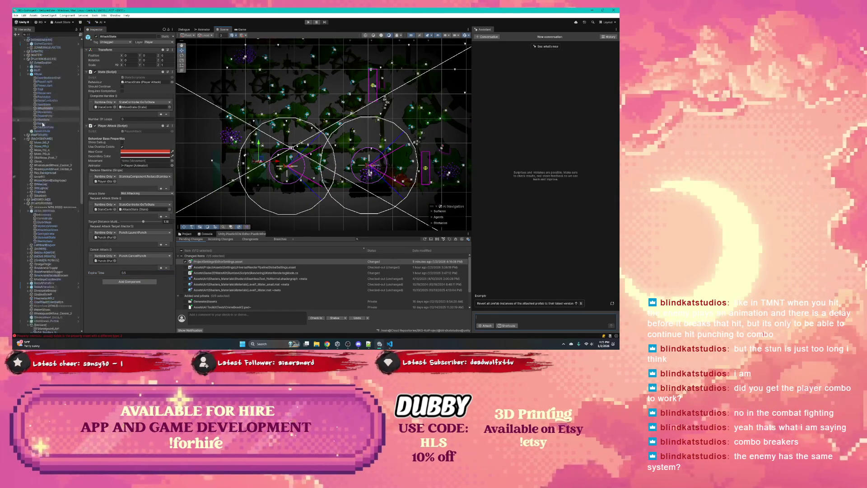
scroll(57, 164, "down", 2)
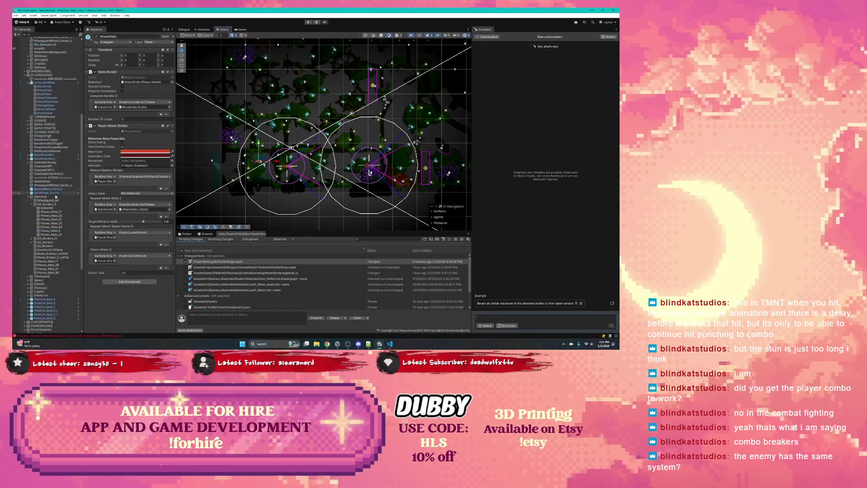
scroll(56, 164, "down", 3)
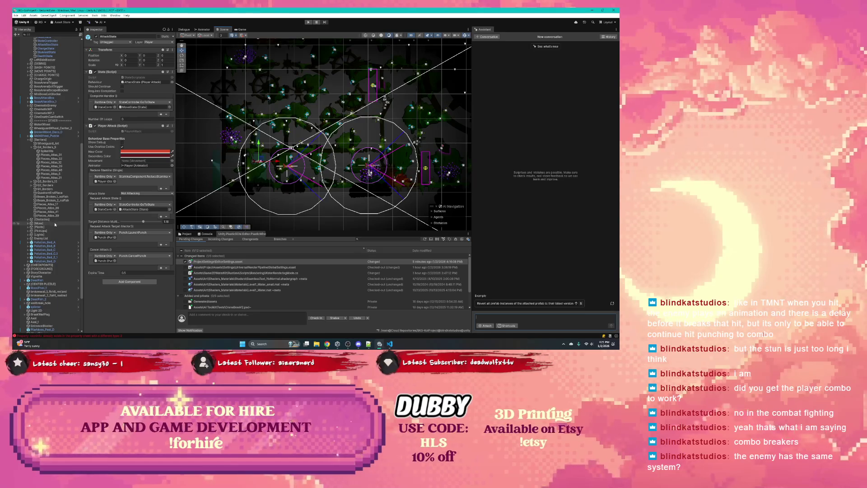
scroll(55, 224, "up", 10)
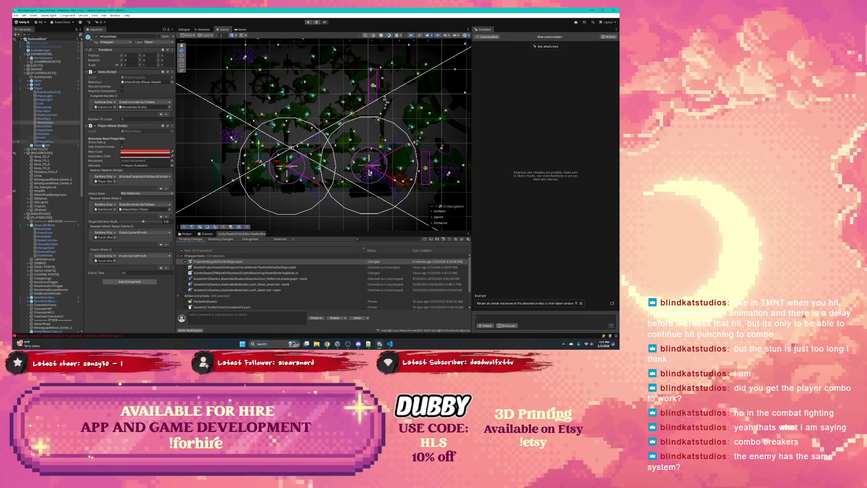
left_click(43, 145)
key("f")
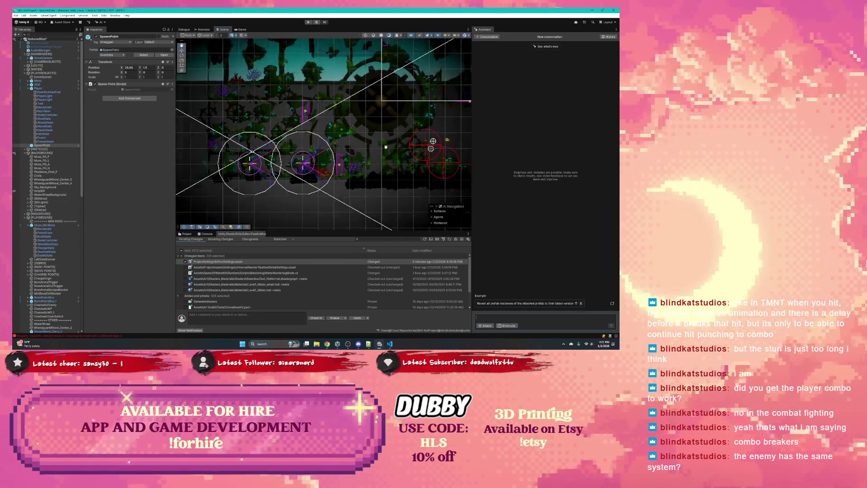
mouse_move(398, 107)
left_mouse_down()
mouse_move(361, 135)
mouse_move(239, 141)
left_mouse_up()
left_click(307, 23)
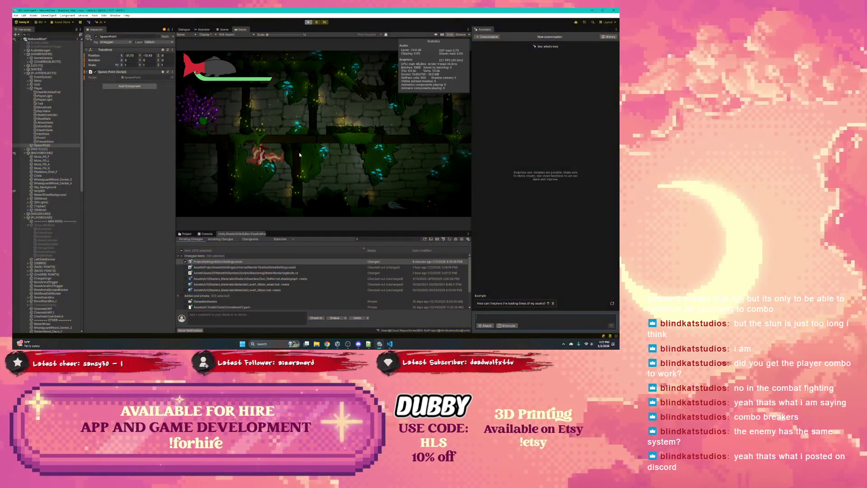
- Stop the running play-mode test and switch over to Visual Studio Code
key("ctrl+p")
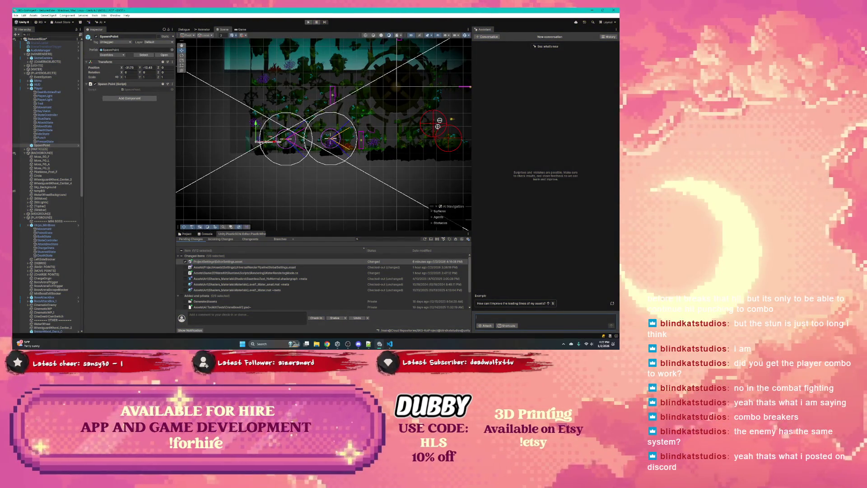
key("alt+Tab")
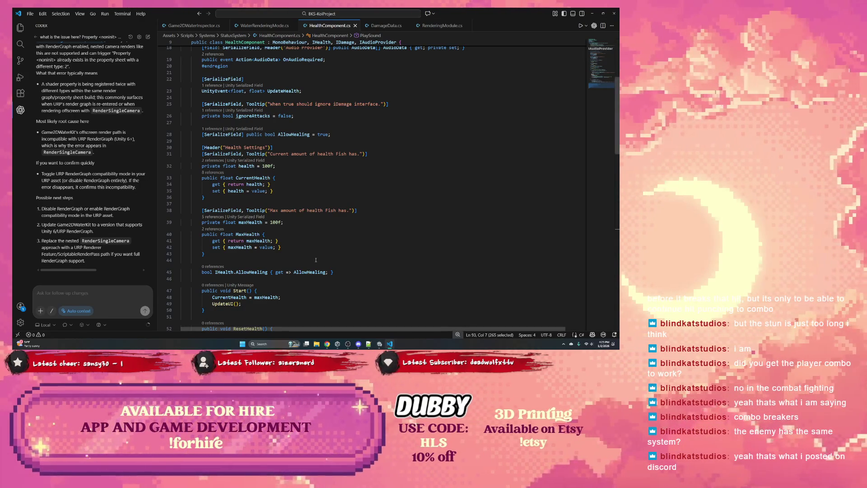
- Scroll down through HealthComponent.cs, then return to the Unity Editor
scroll(282, 240, "down", 1)
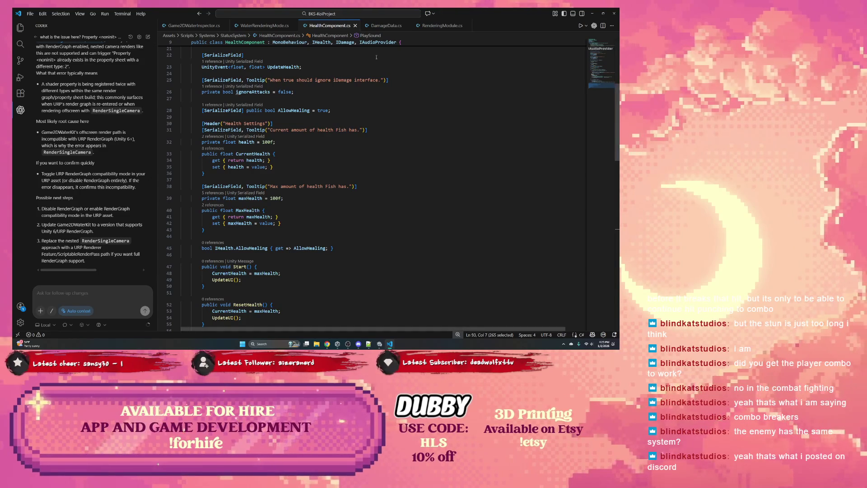
key("alt+Tab")
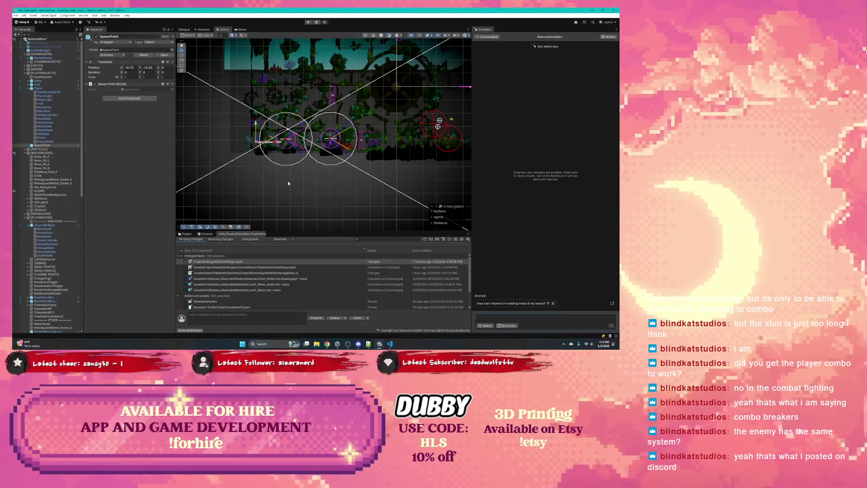
- Recentre the Scene view, review the Player and StunState settings, then select enemy fish Antagonist_Ukiyo_2
scroll(288, 186, "up", 5)
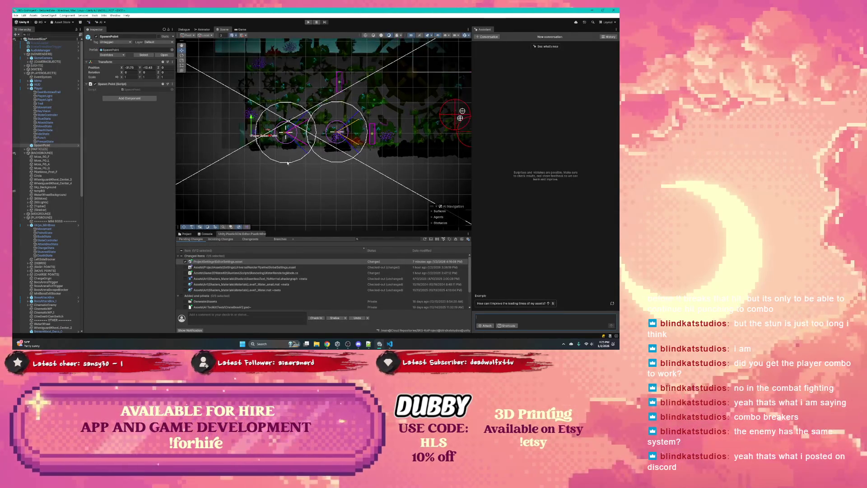
left_click_drag(282, 185, 308, 209)
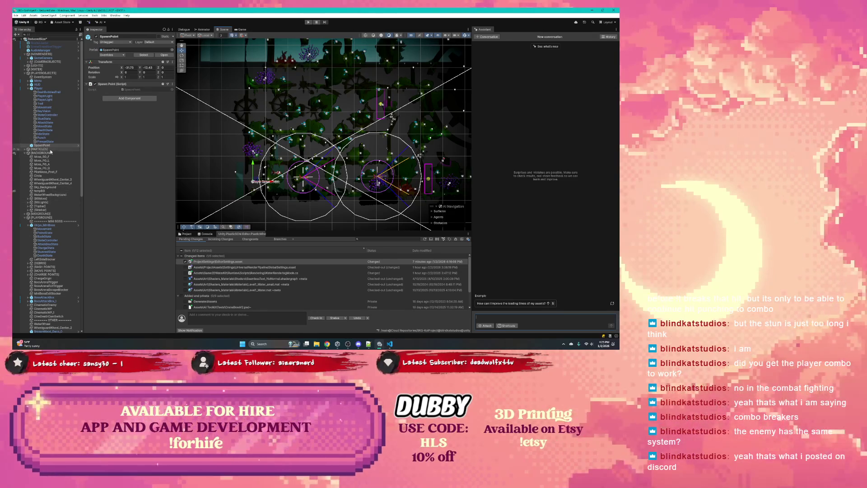
left_click(50, 88)
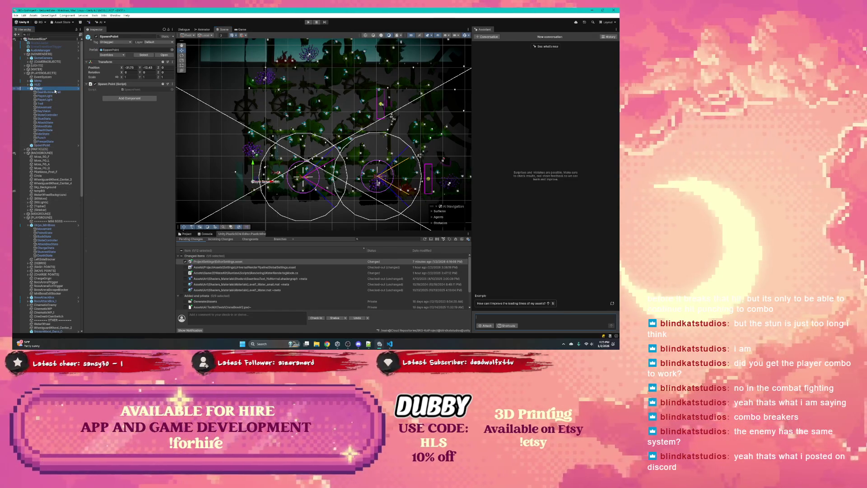
scroll(111, 155, "down", 3)
scroll(110, 155, "down", 10)
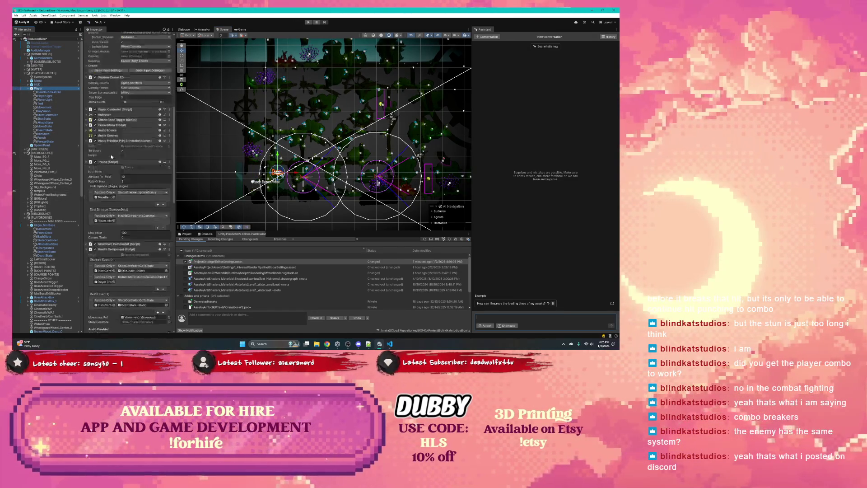
scroll(110, 156, "down", 2)
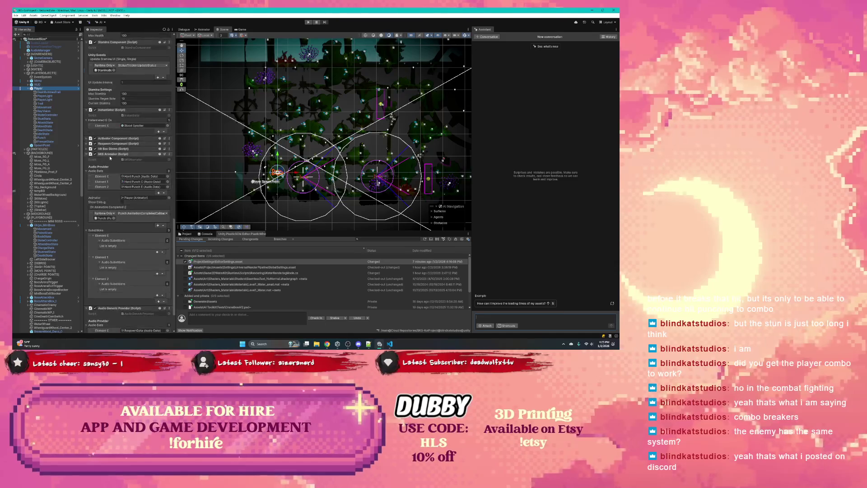
left_click(54, 119)
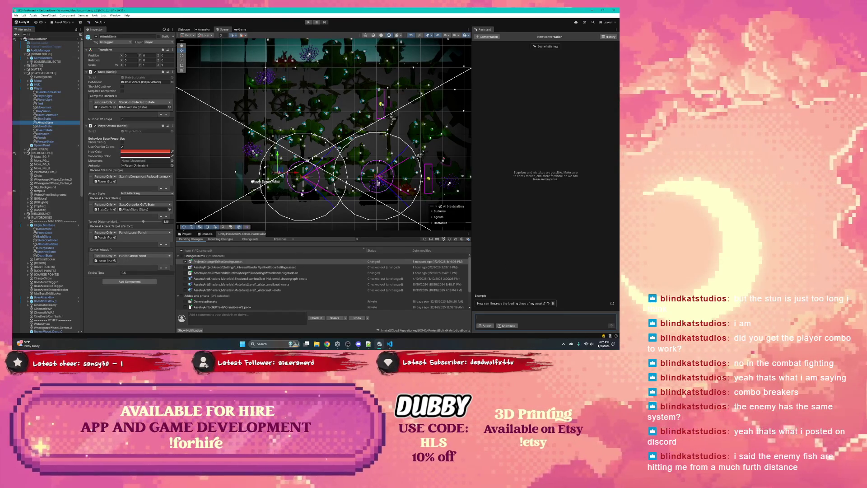
left_click(306, 181)
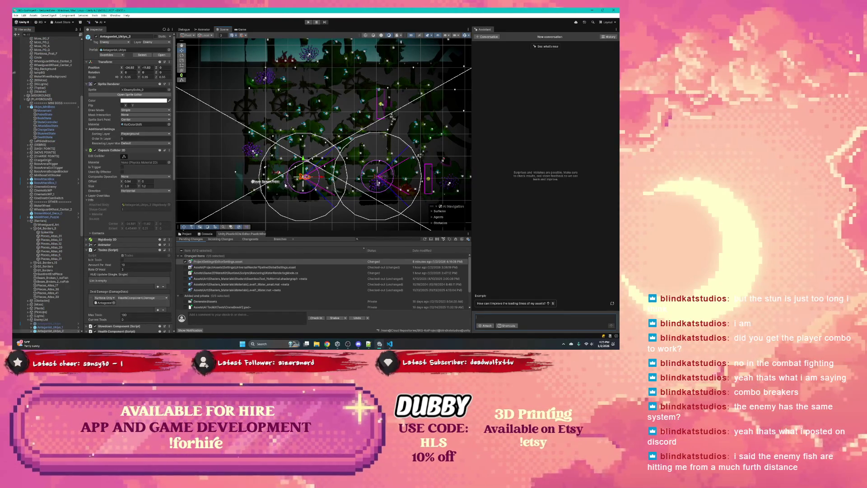
- Open the Level_1_Pond scene from the Scenes folder, dismissing the unsaved-changes prompt
left_click(186, 234)
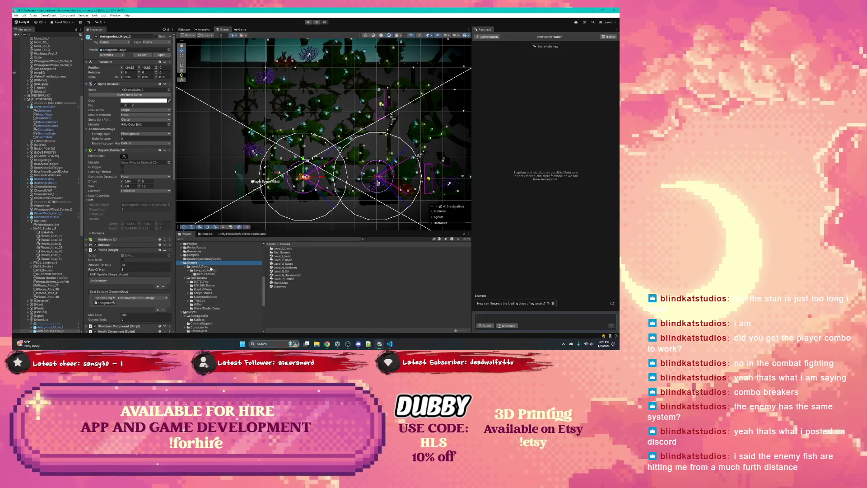
double_click(282, 256)
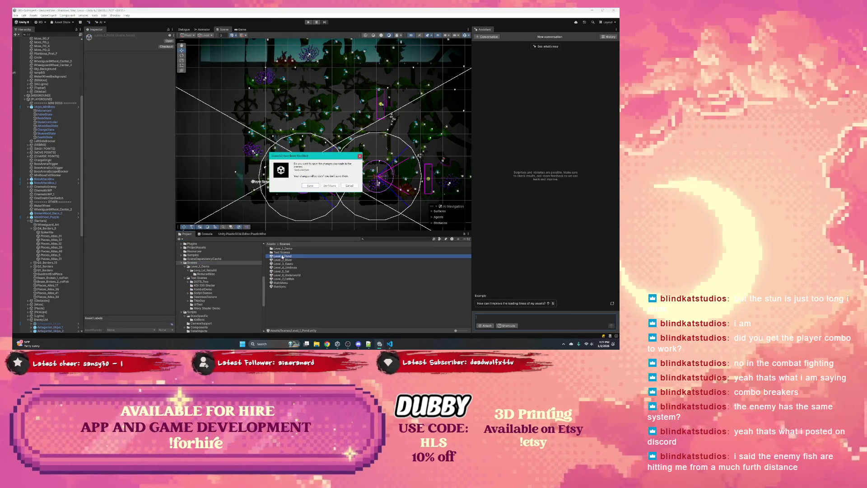
key("Escape")
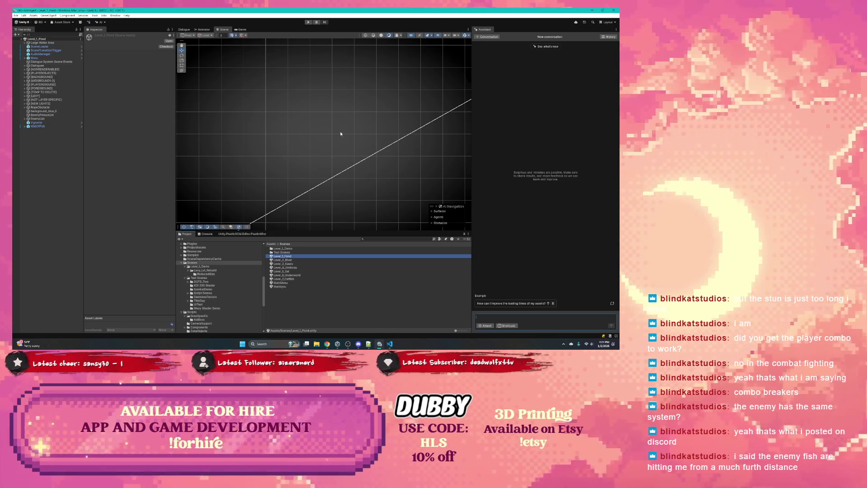
- Play Level_1_Pond, confirm Antagonist_Ukiyo under EnemyList is tagged Enemy, then stop play mode
scroll(338, 131, "down", 2)
left_click(308, 22)
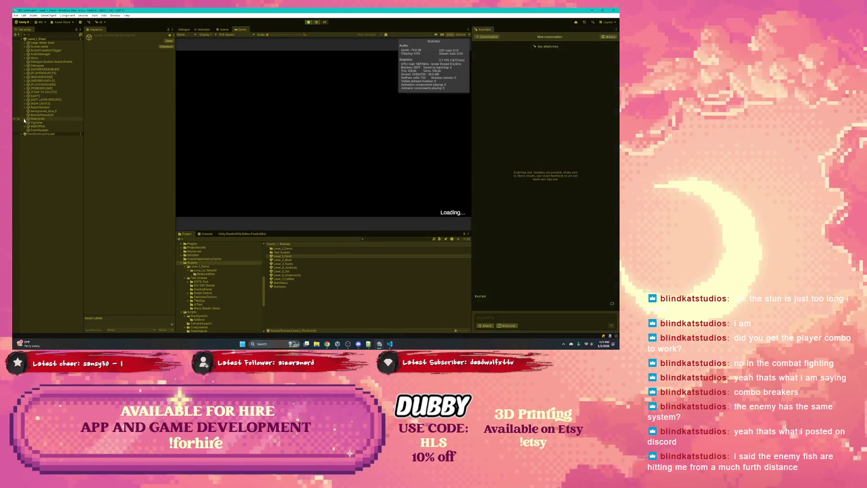
left_click(25, 119)
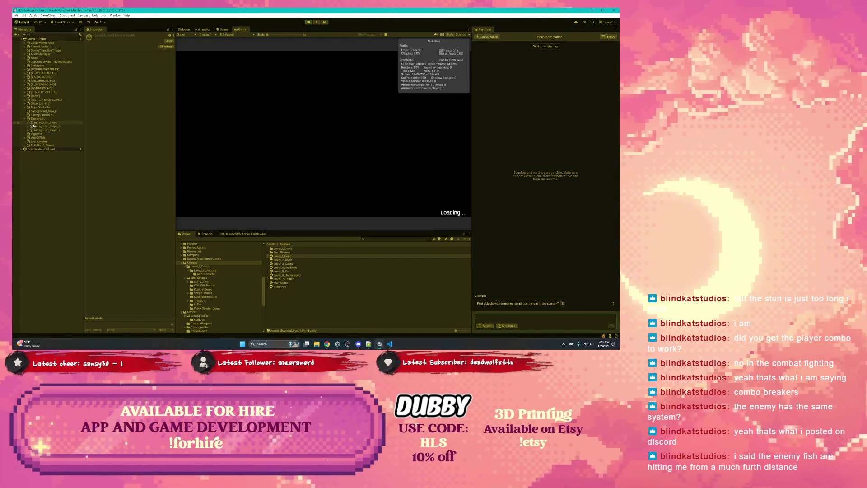
left_click(43, 122)
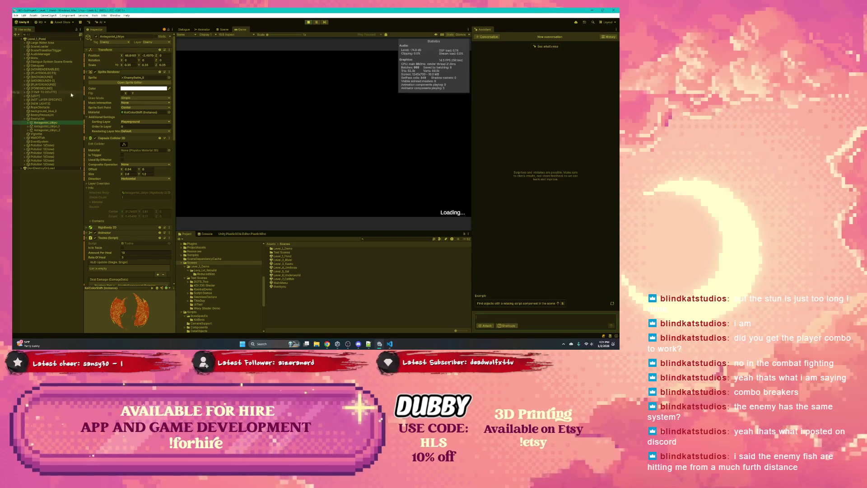
left_click(112, 43)
key("Escape")
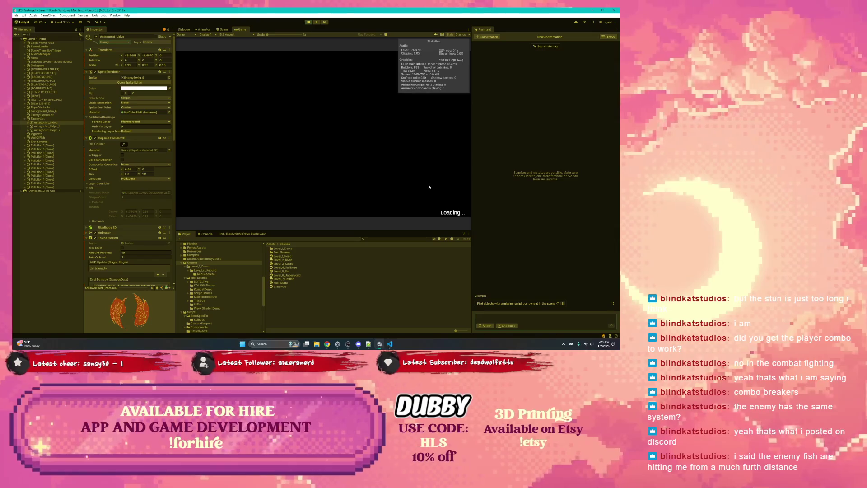
key("ctrl+p")
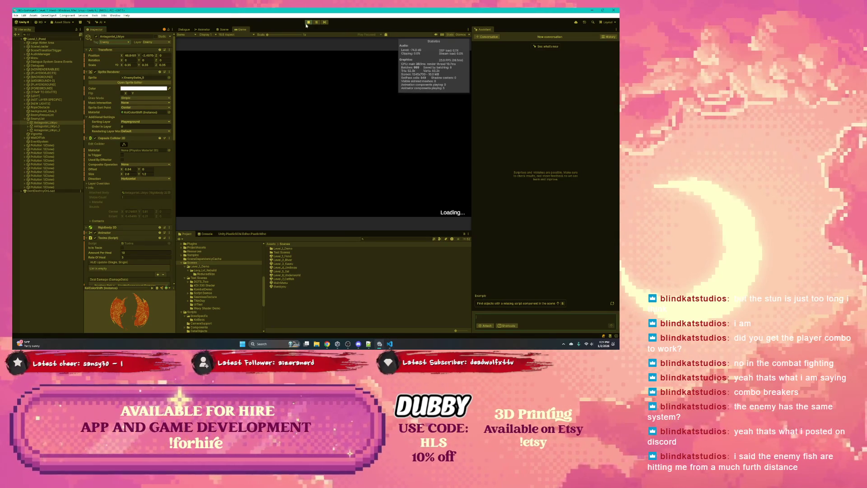
- Revert the pending WaterRenderingMode.cs change, then start play mode and bring VS Code forward
left_click(231, 234)
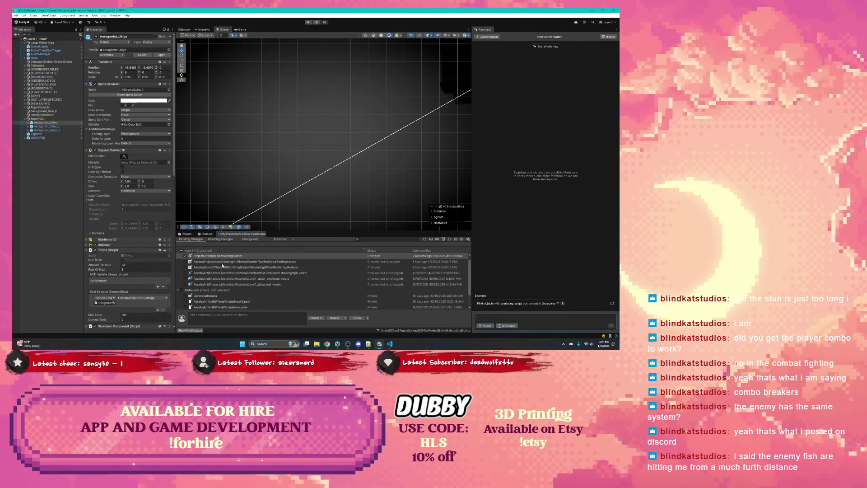
left_click(245, 267)
right_click(246, 267)
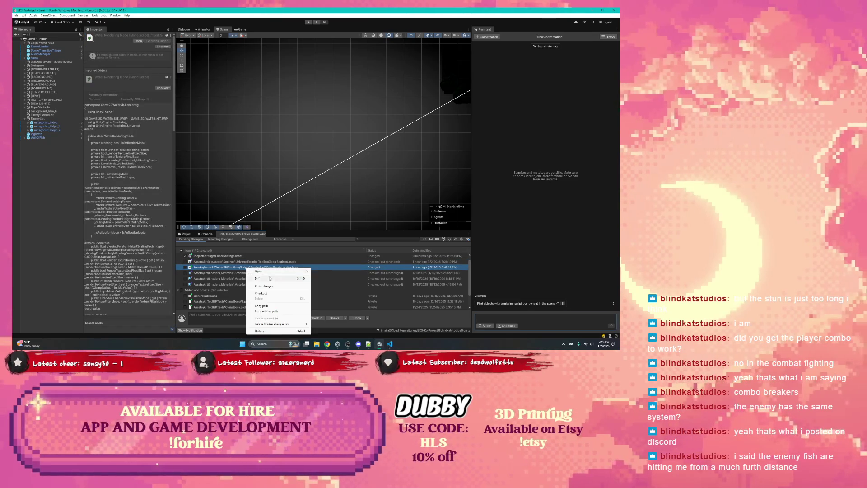
left_click(264, 286)
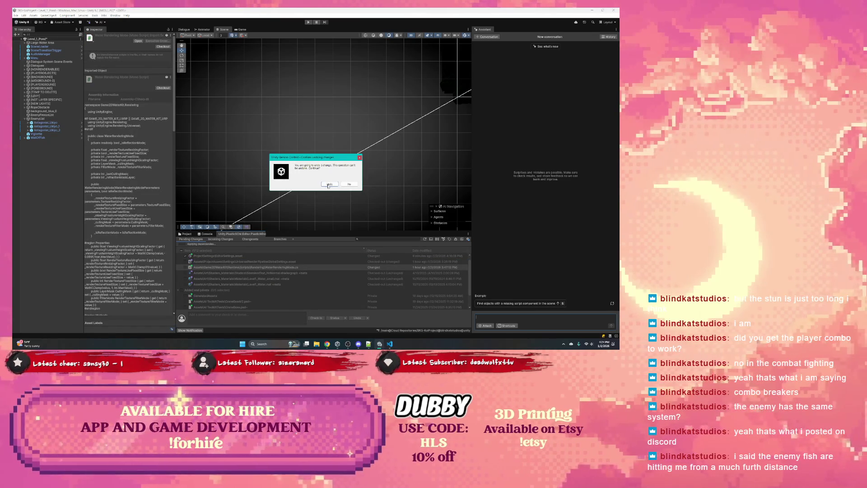
left_click(329, 184)
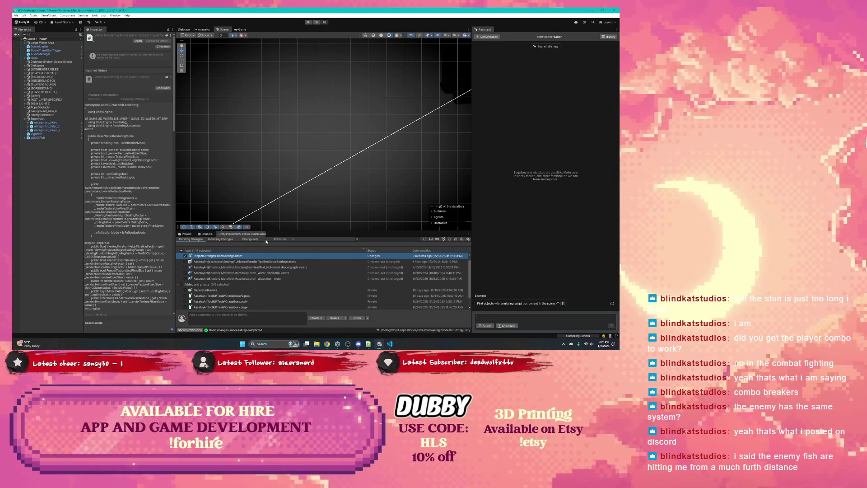
left_click(307, 22)
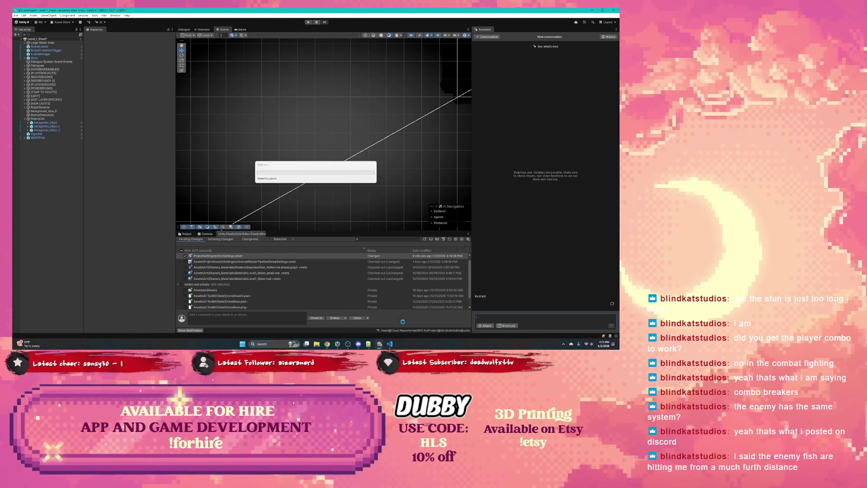
left_click(390, 343)
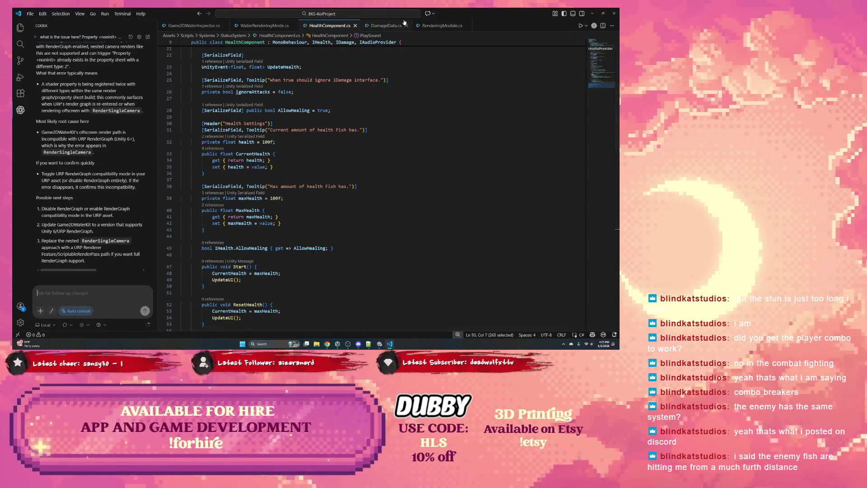
- Close the HealthComponent, DamageData, RenderingModule, WaterRenderingMode and Game2DWaterInspector scripts, then quit VS Code
left_click(355, 26)
left_click(354, 26)
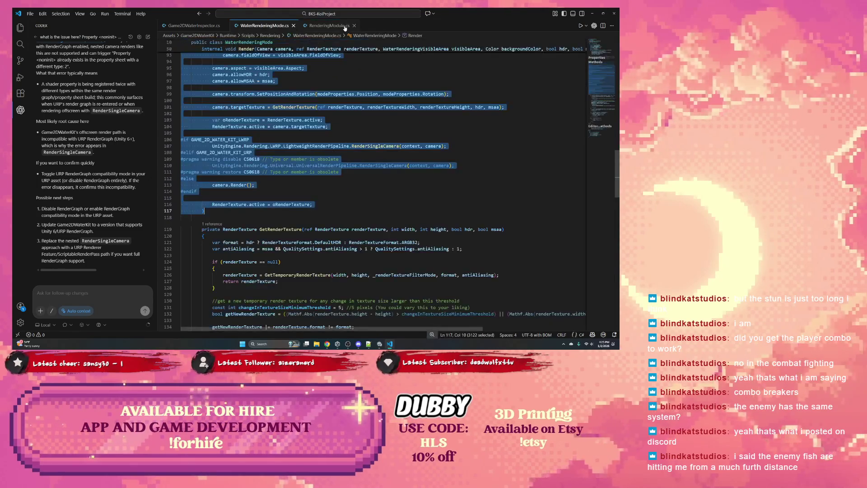
left_click(355, 26)
left_click(293, 25)
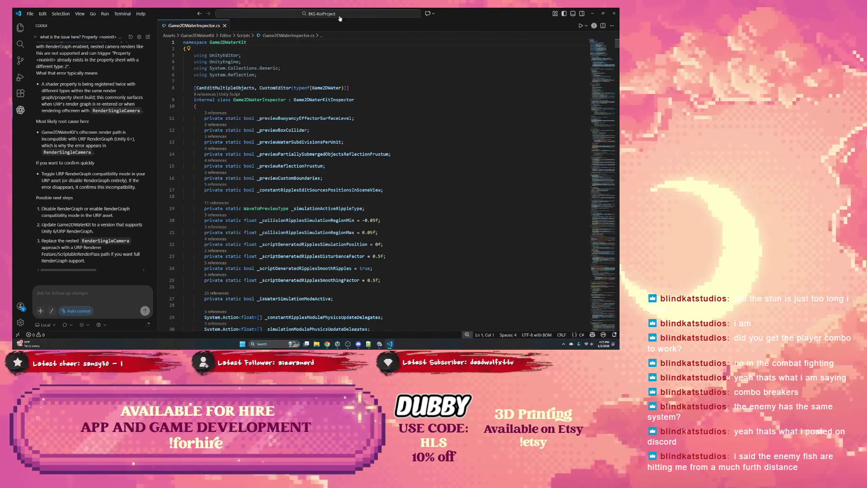
left_click(225, 26)
left_click(614, 14)
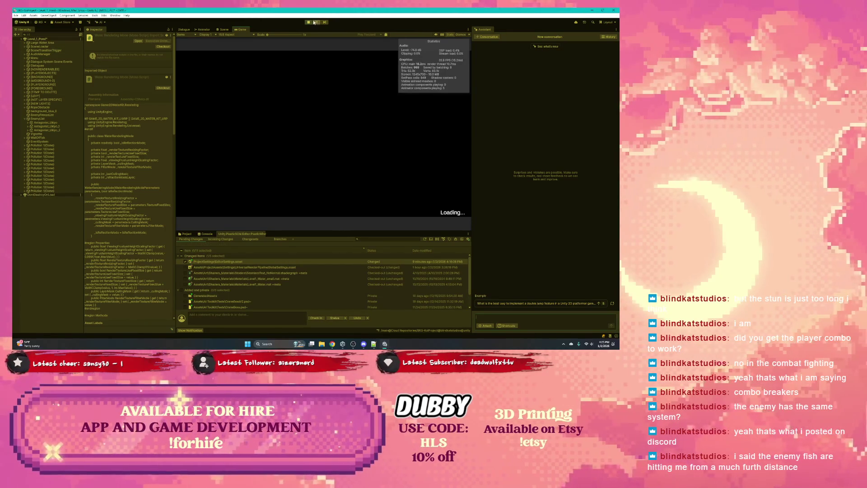
- Inspect SceneLoader, stop play mode and undo the pending EditorSettings.asset change
left_click(36, 46)
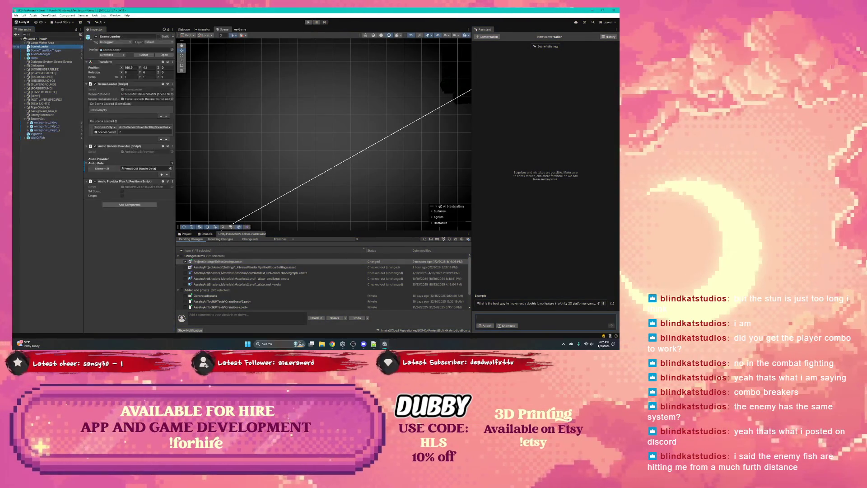
left_click_drag(45, 49, 55, 52)
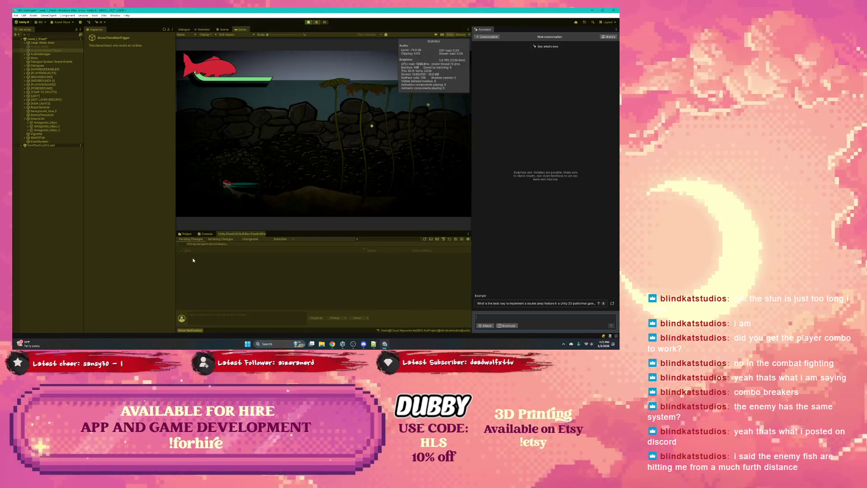
left_click(309, 23)
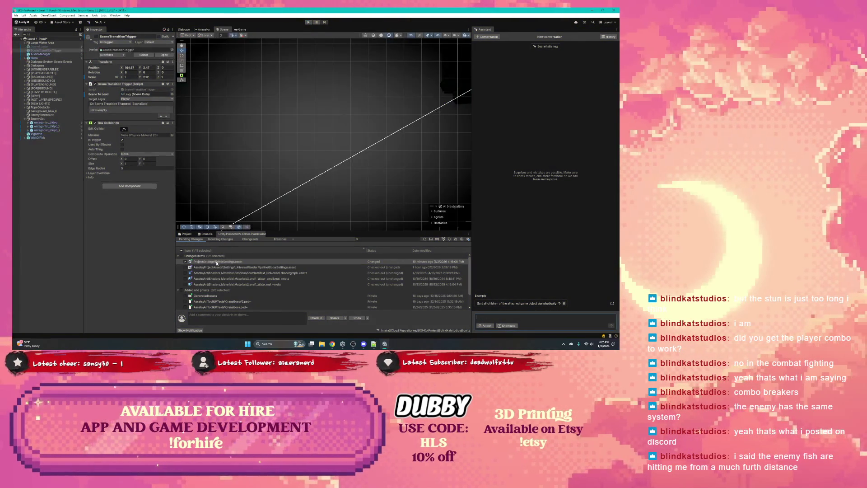
right_click(216, 262)
left_click(240, 280)
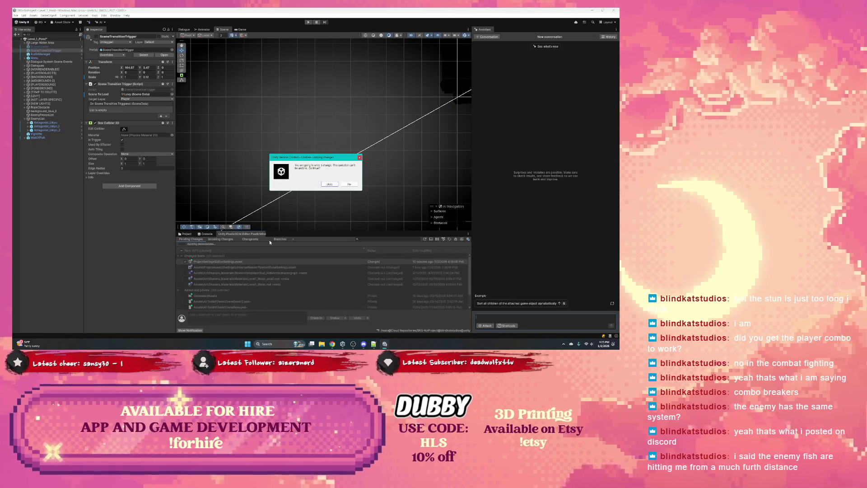
left_click(329, 184)
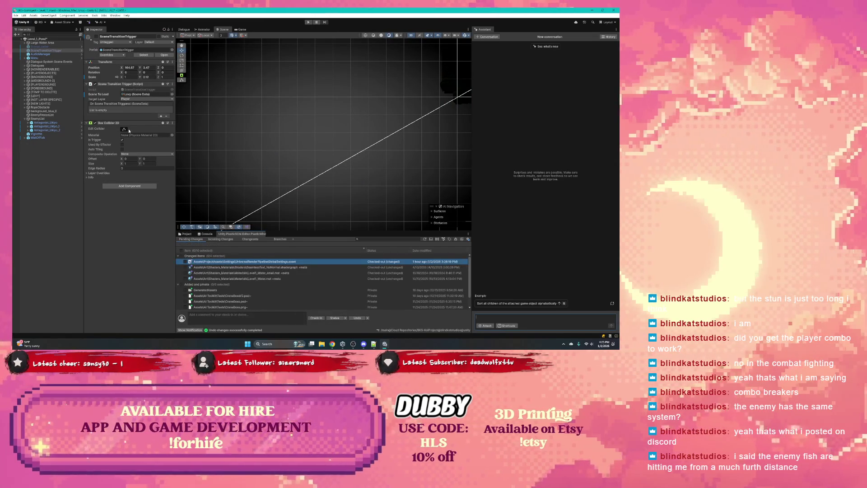
- Check the SceneLoader and SceneTransitionTrigger objects, then start play mode again
left_click(41, 46)
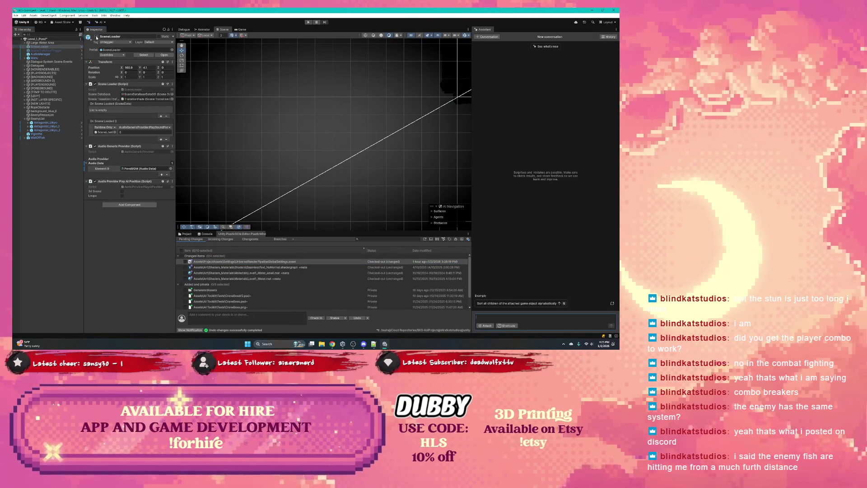
left_click(57, 50)
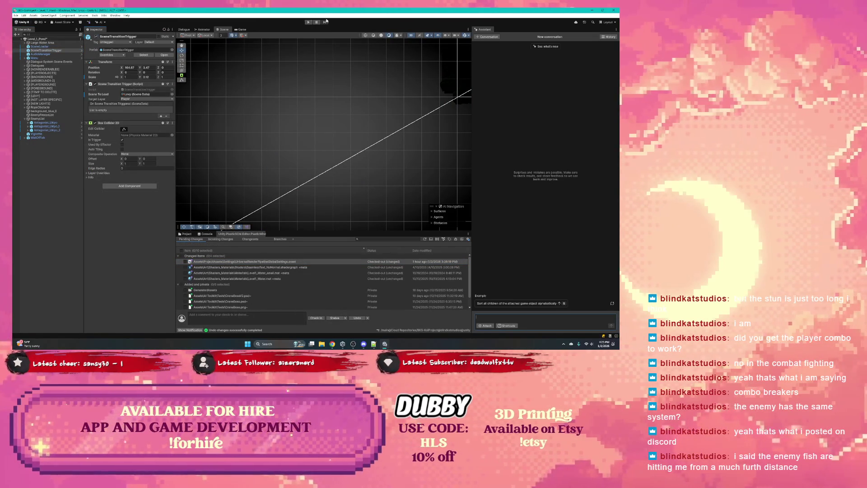
left_click(307, 22)
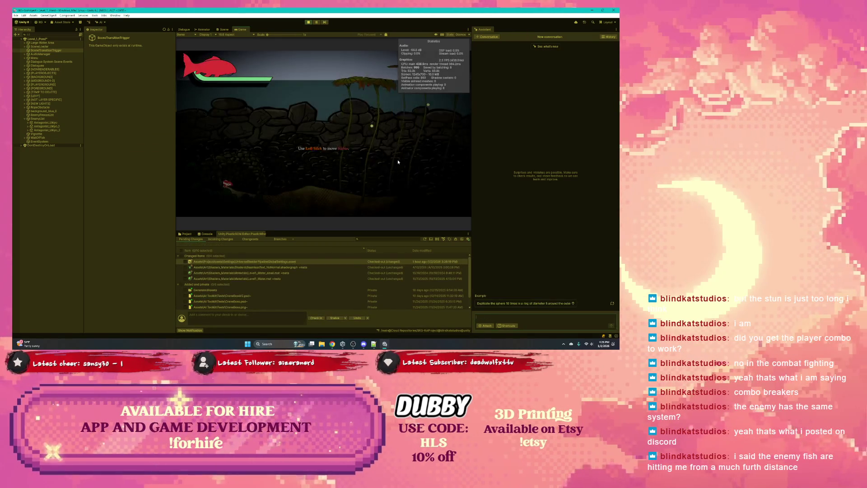
- Swim the player fish right through the dash and moss hints past the enemy fish, then stop play mode
key("d")
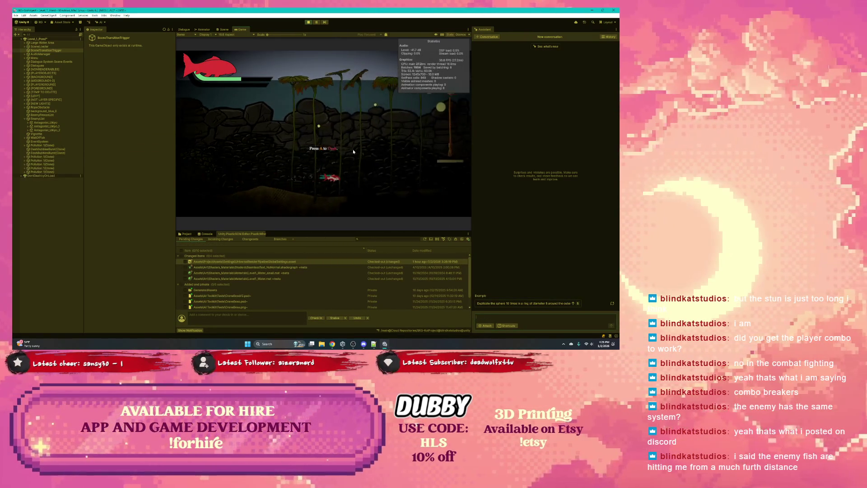
key("d")
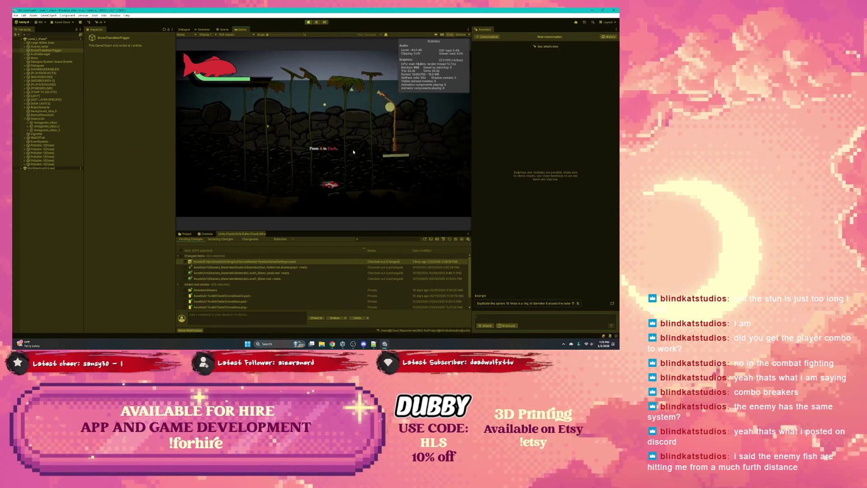
key("d")
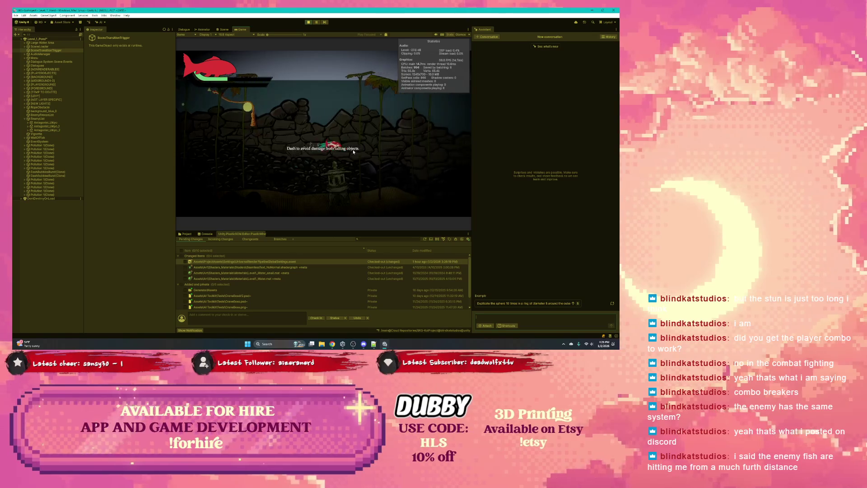
key("d")
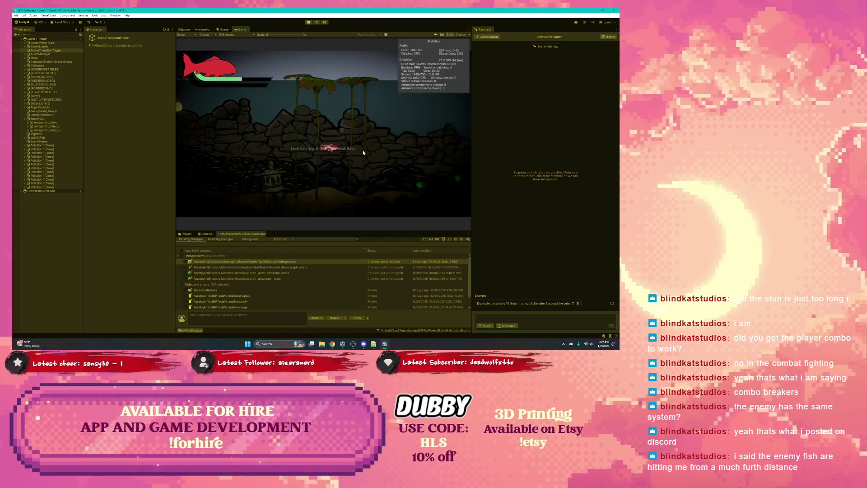
key("d")
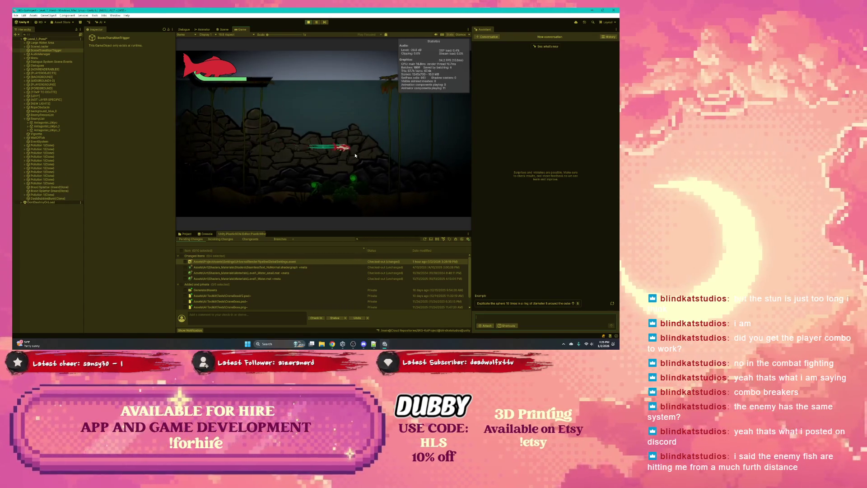
key("d")
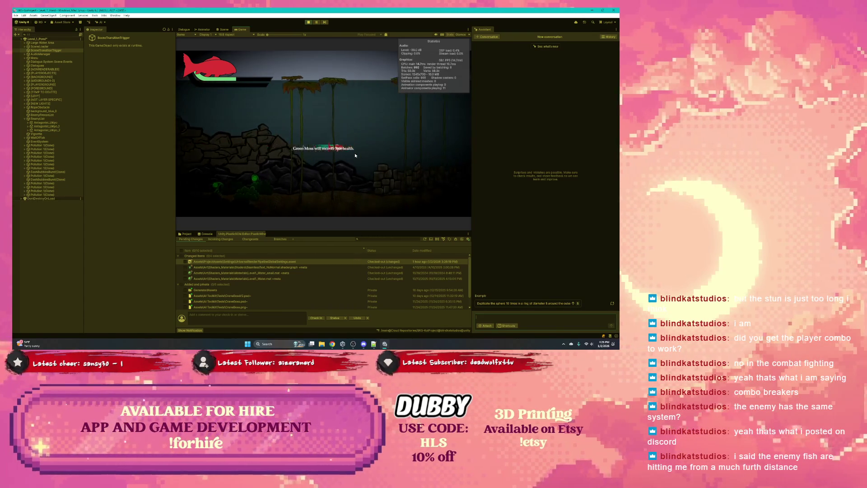
key("d")
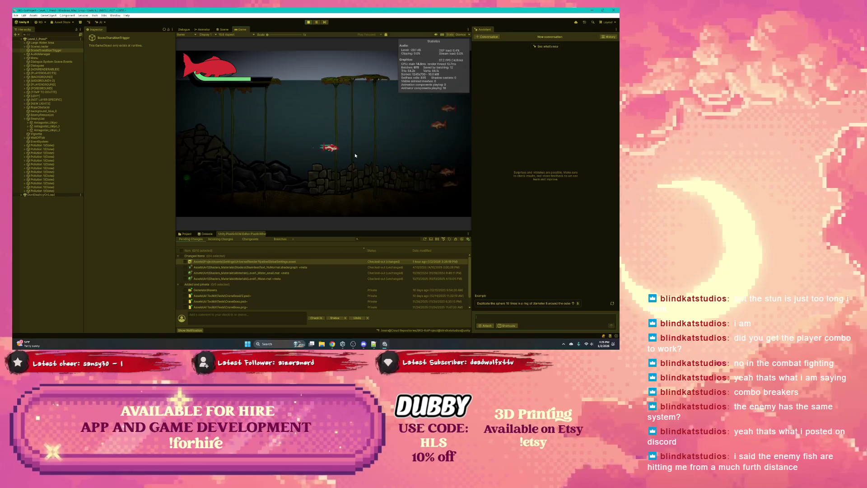
key("d")
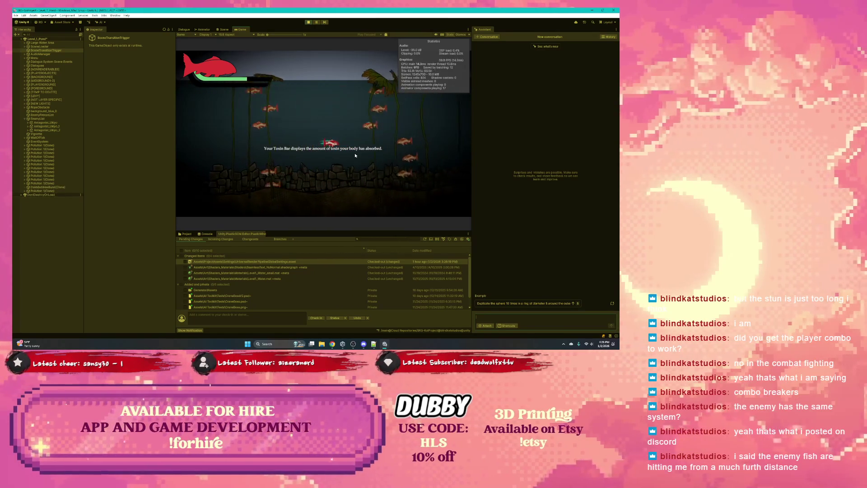
key("d")
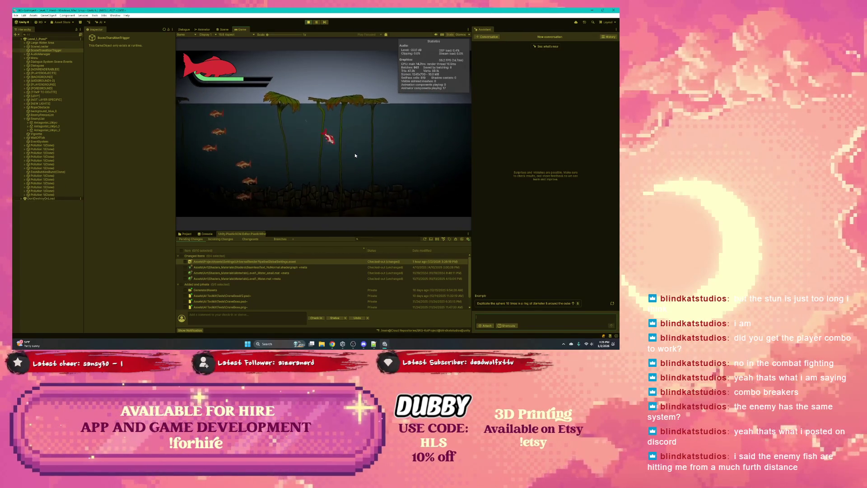
key("d")
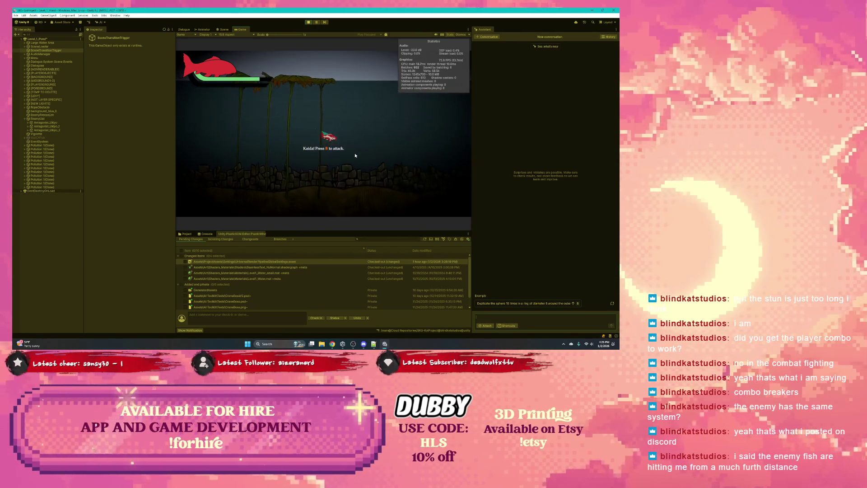
key("d")
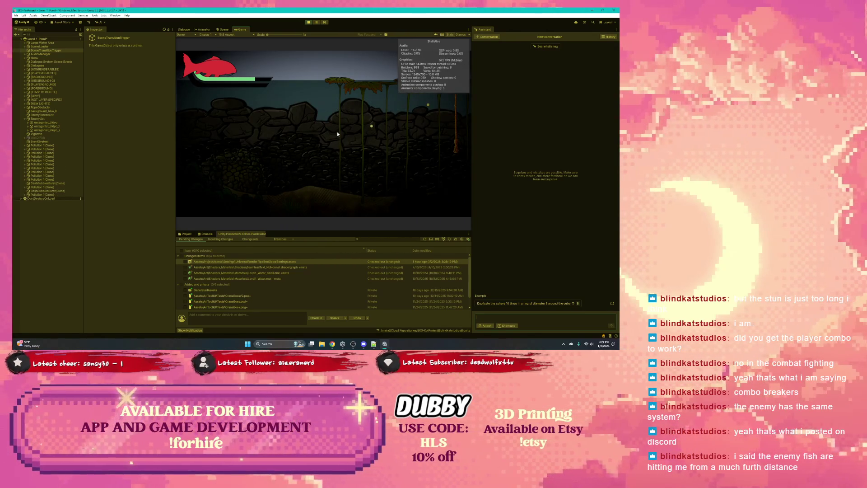
key("ctrl+p")
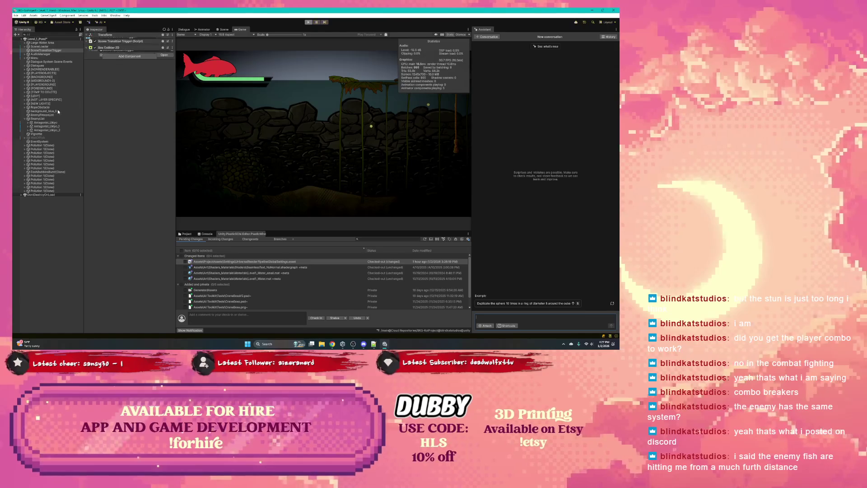
- Compare the Ray Vision Water Detection Layer Check Offset override and apply it to the Antagonist_Ukiyo prefab
left_click(111, 56)
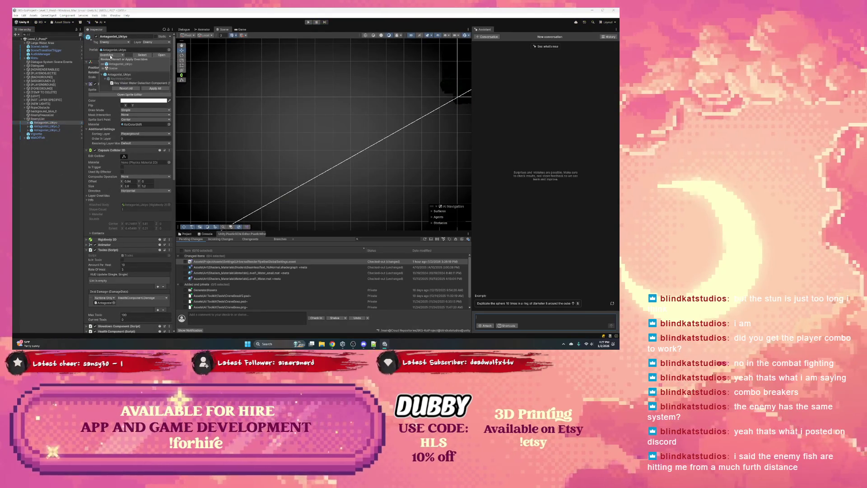
left_click(161, 83)
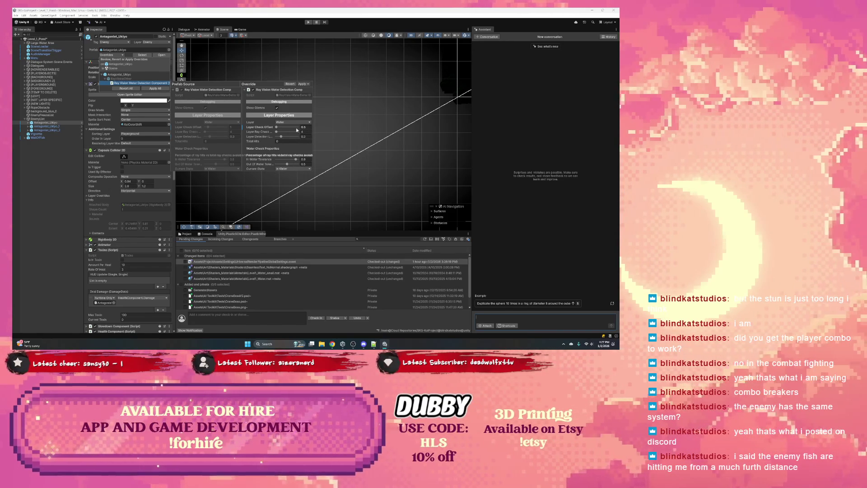
left_click(302, 127)
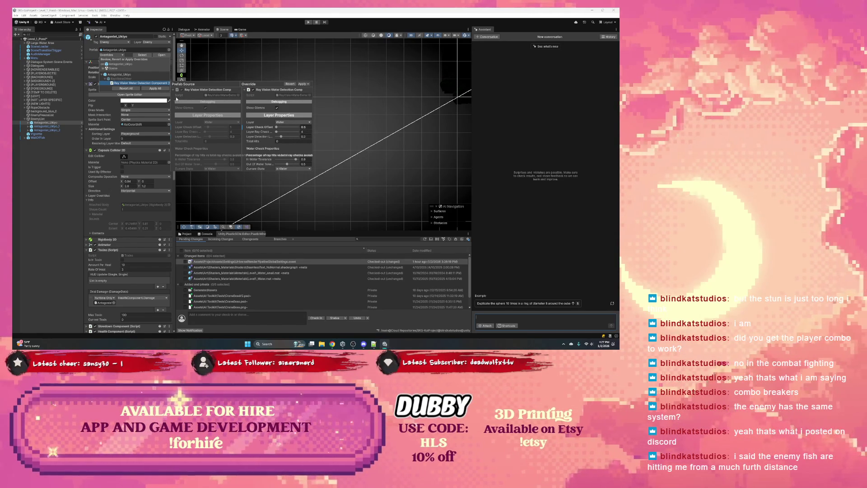
left_click(155, 88)
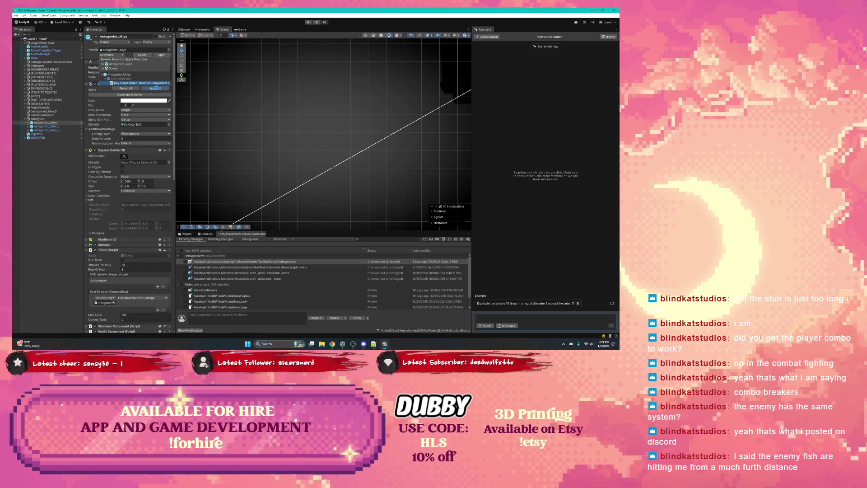
- Review Antagonist_Ukiyo_1's prefab overrides, then select Antagonist_Ukiyo_2
left_click(72, 127)
left_click(111, 55)
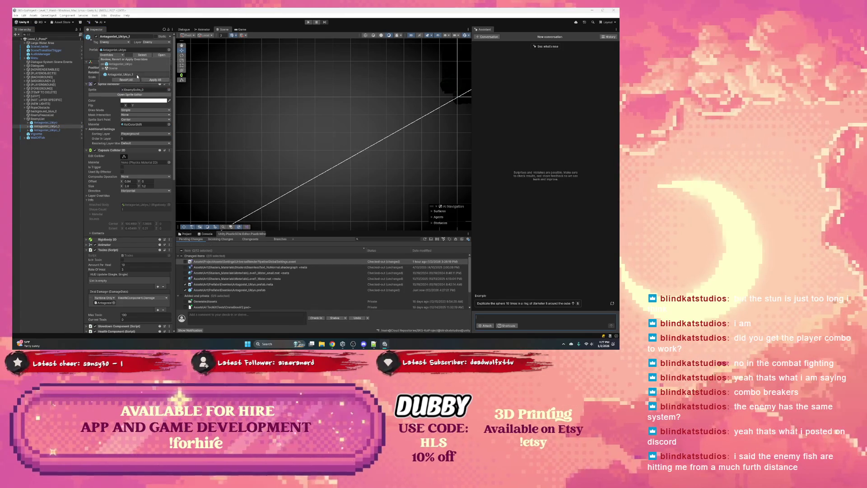
left_click(56, 131)
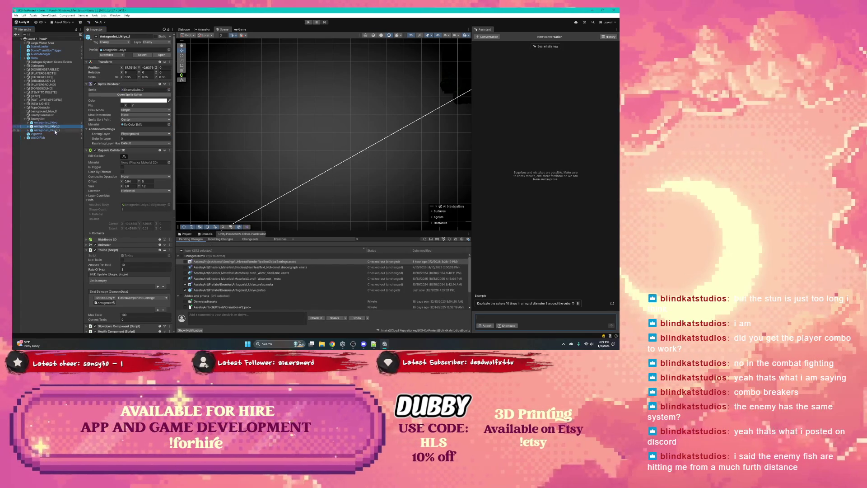
left_click(55, 130)
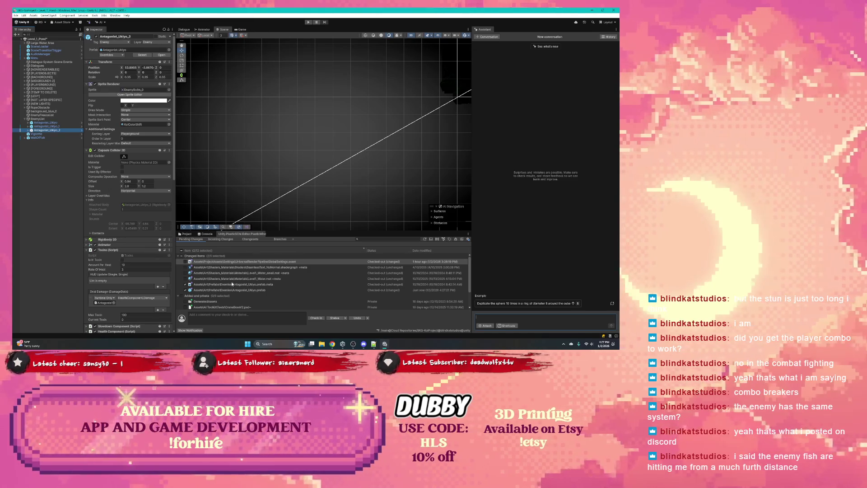
- Check the changed Antagonist_Ukiyo prefab and its meta file in Pending Changes, then start play mode
left_click(231, 284)
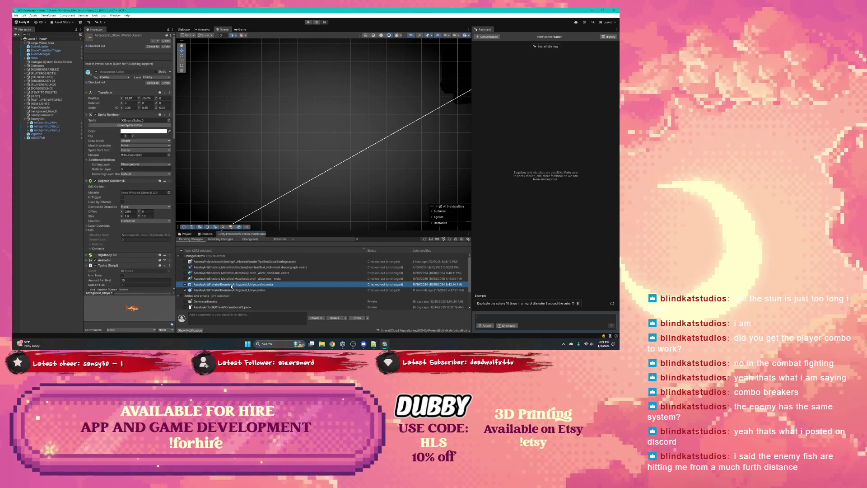
left_click(225, 290)
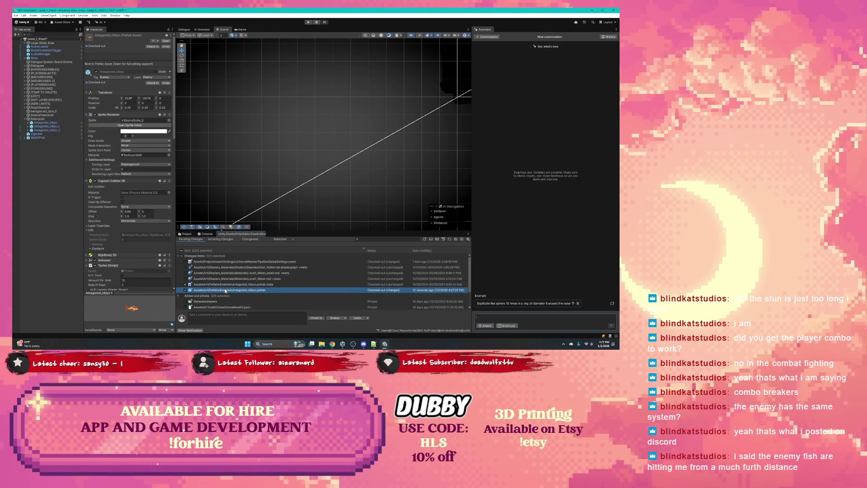
left_click(308, 22)
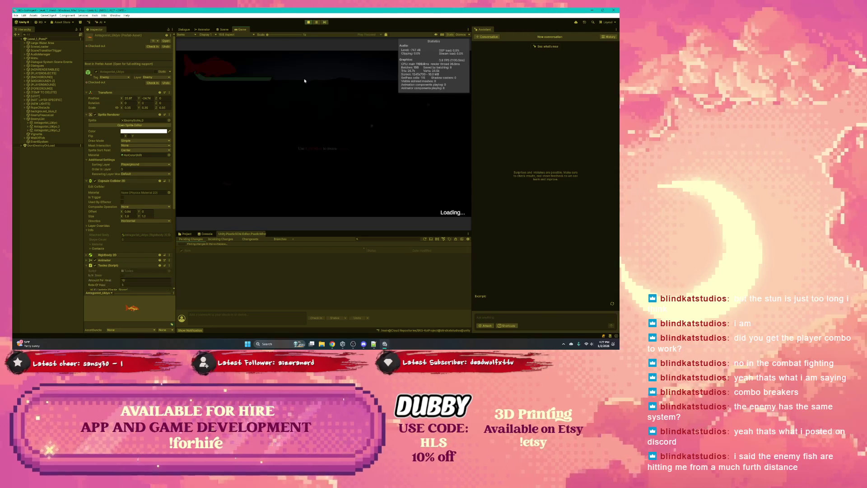
- Stop play mode and open the ReducedSize scene from Levy_Lvl_Rebuild, discarding the current scene's changes
key("ctrl+p")
left_click(186, 234)
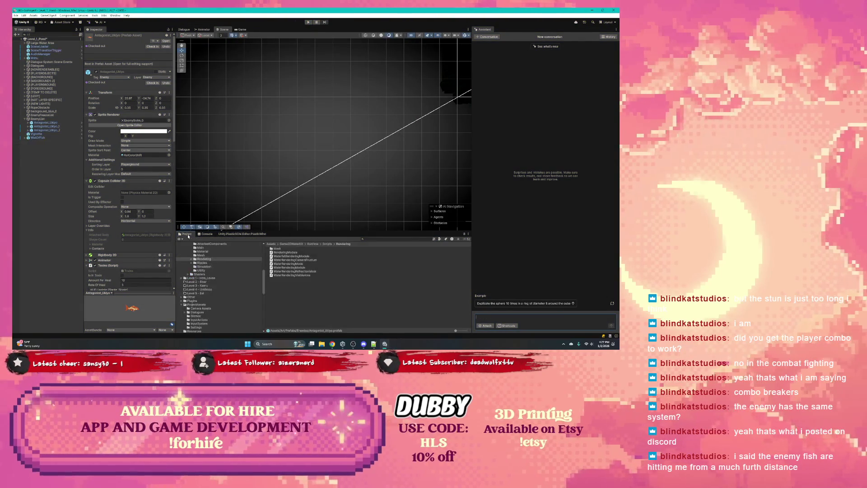
scroll(217, 271, "down", 3)
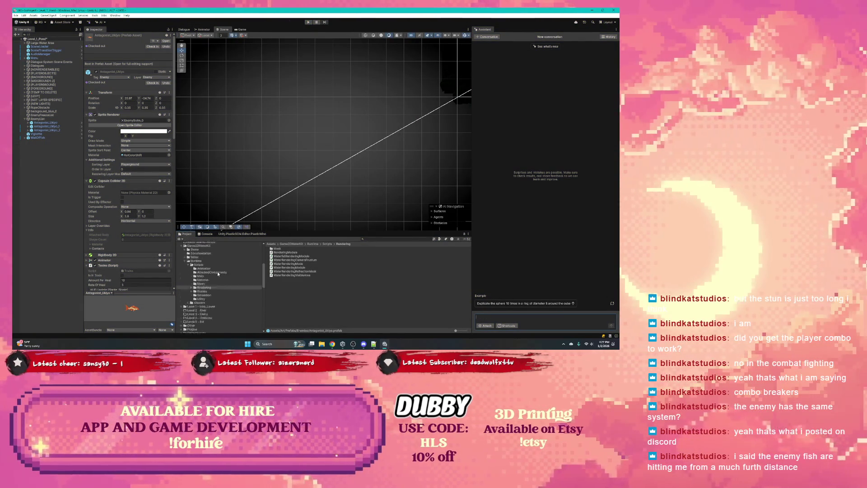
scroll(216, 267, "down", 2)
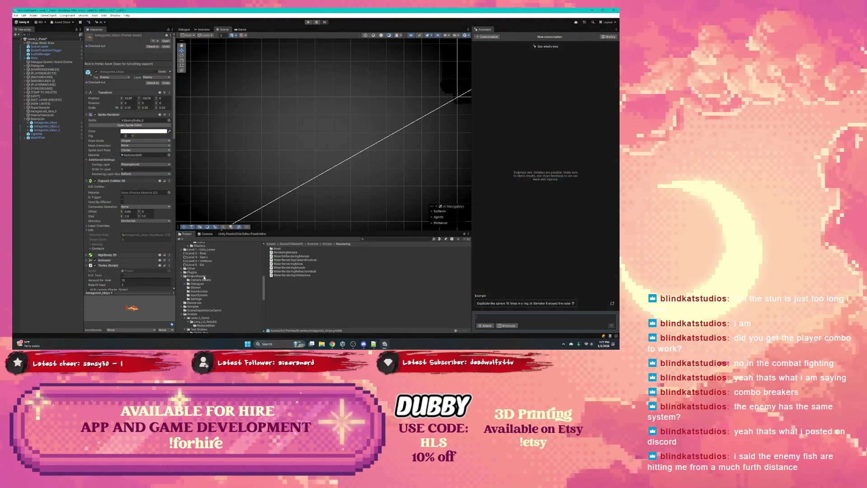
scroll(204, 277, "down", 8)
left_click(202, 264)
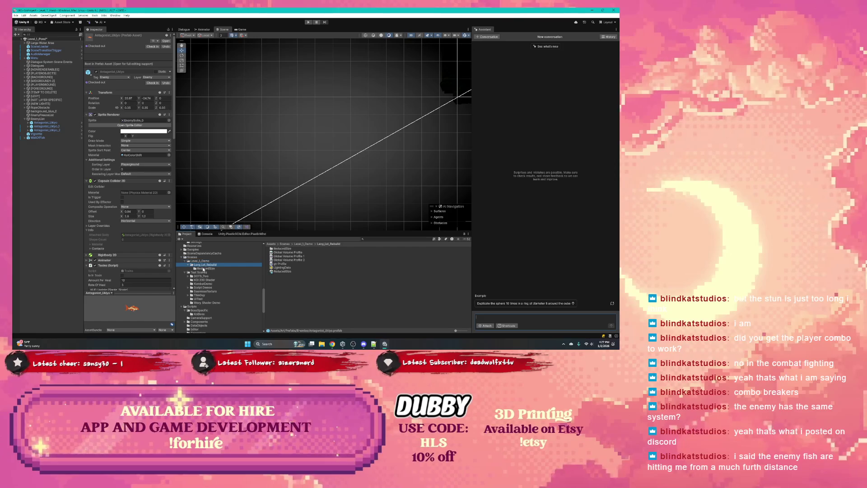
double_click(271, 271)
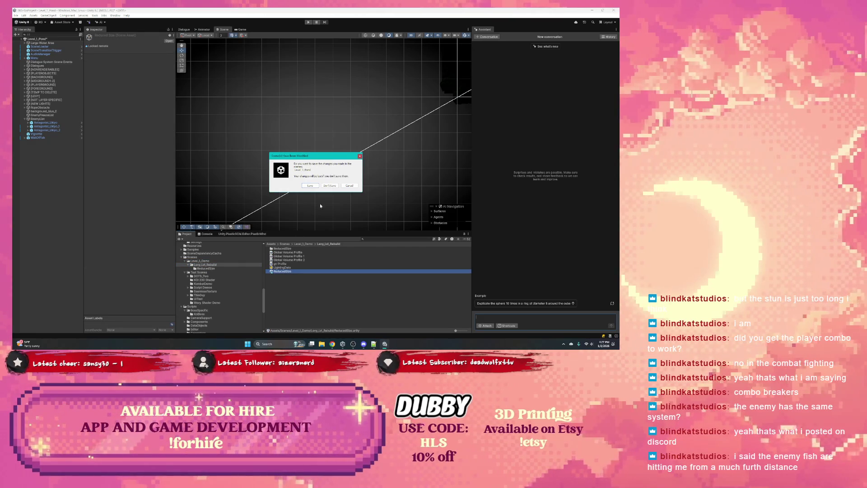
left_click(329, 186)
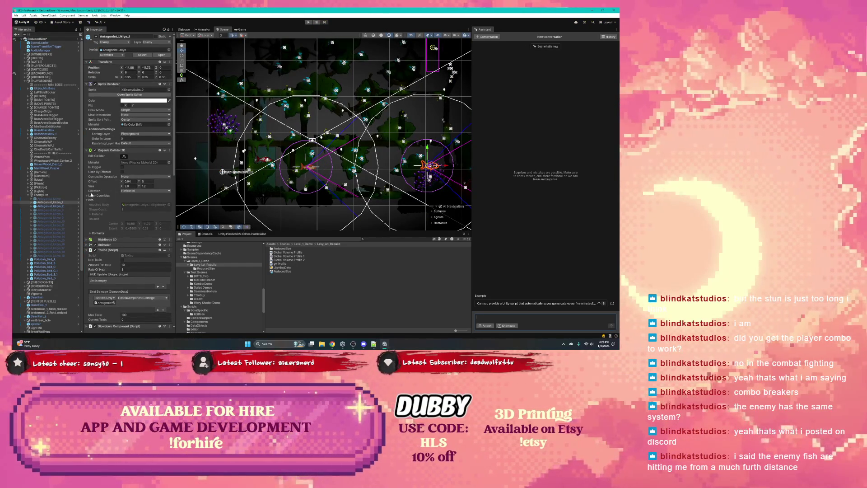
- Review the prefab overrides of Antagonist_Ukiyo_2 and Antagonist_Ukiyo against the prefab source
left_click(55, 206)
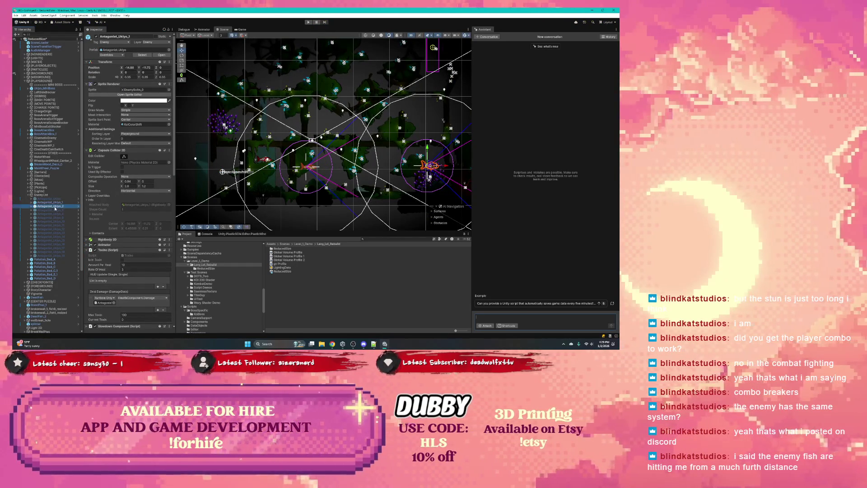
left_click(110, 55)
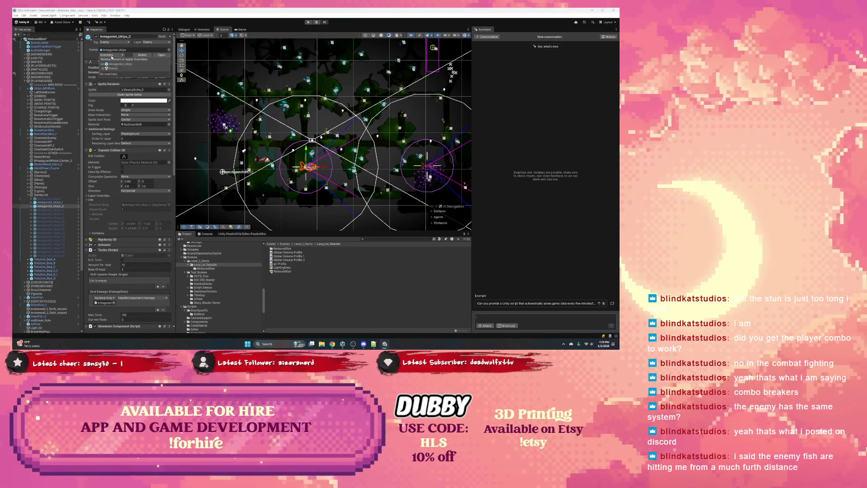
left_click(57, 199)
left_click(115, 55)
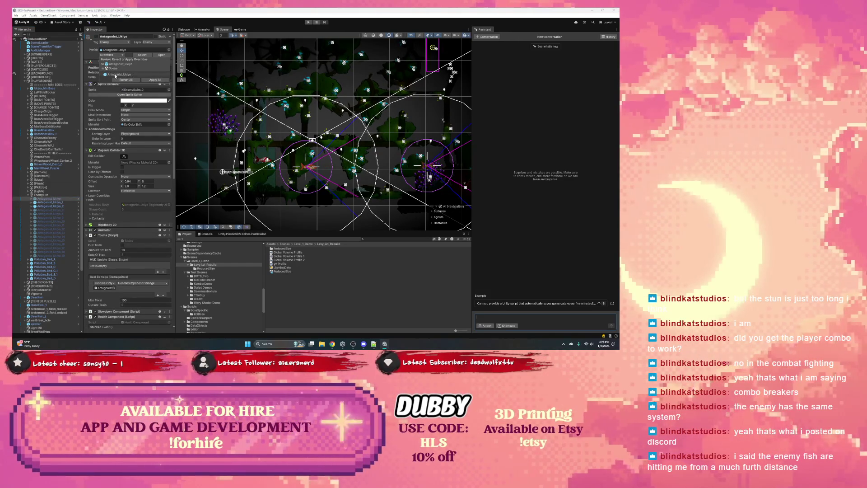
left_click(116, 74)
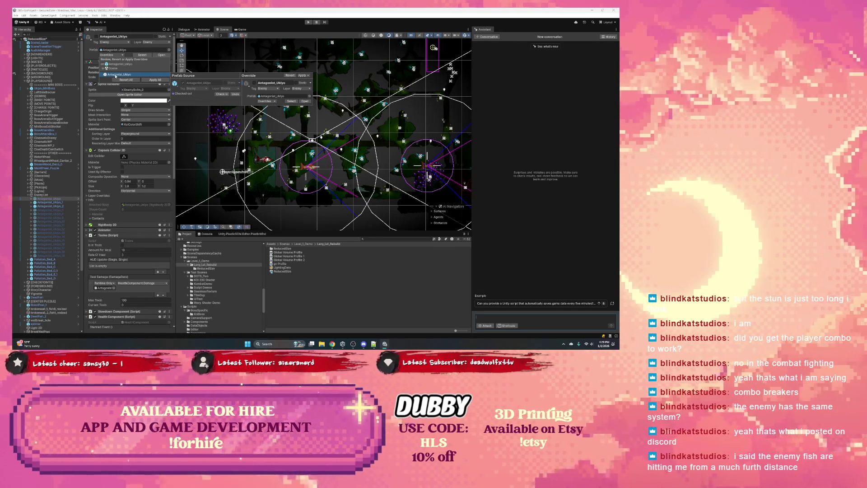
left_click(264, 101)
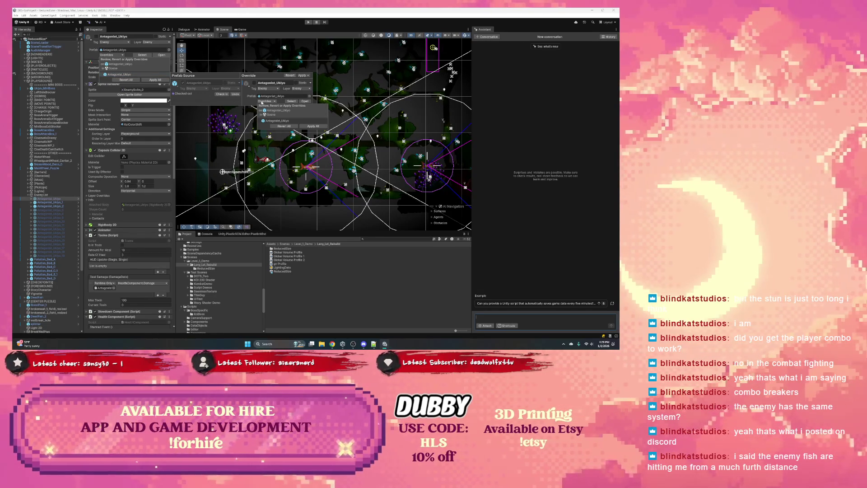
- Expand Antagonist_Ukiyo_1 and select its RayVisionOther child to inspect the Ray Vision components
left_click(240, 16)
left_click(50, 202)
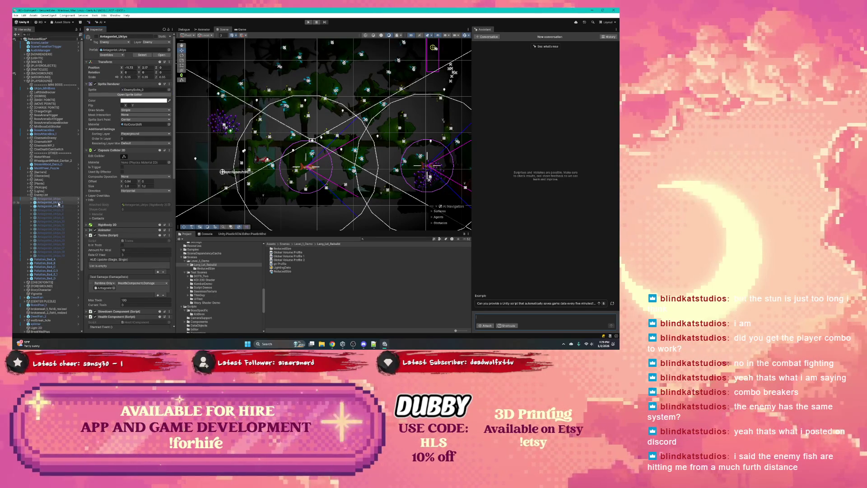
scroll(105, 198, "down", 10)
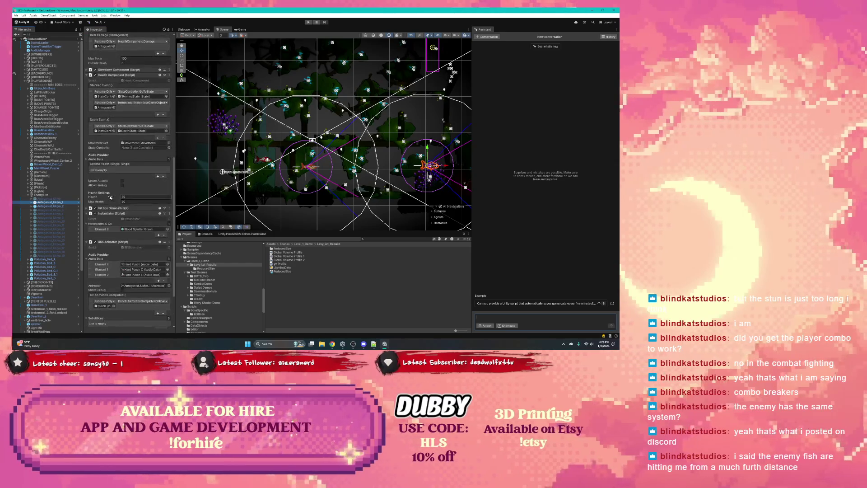
left_click(32, 202)
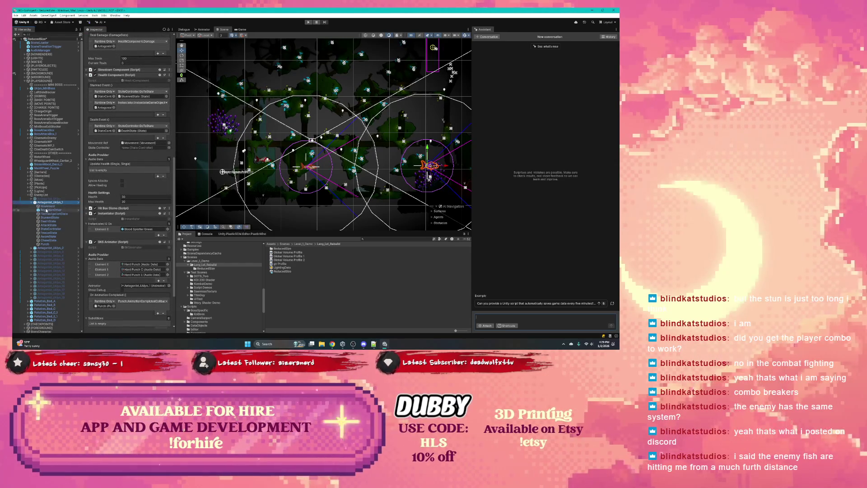
left_click(51, 210)
scroll(124, 100, "up", 10)
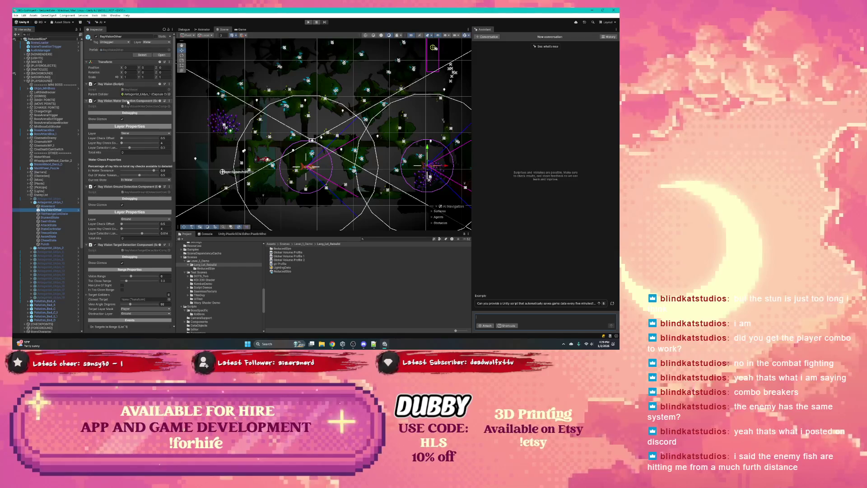
- Ping RayVisionOther's parent collider, review its target detection events, then select Antagonist_Ukiyo_1
left_click(135, 94)
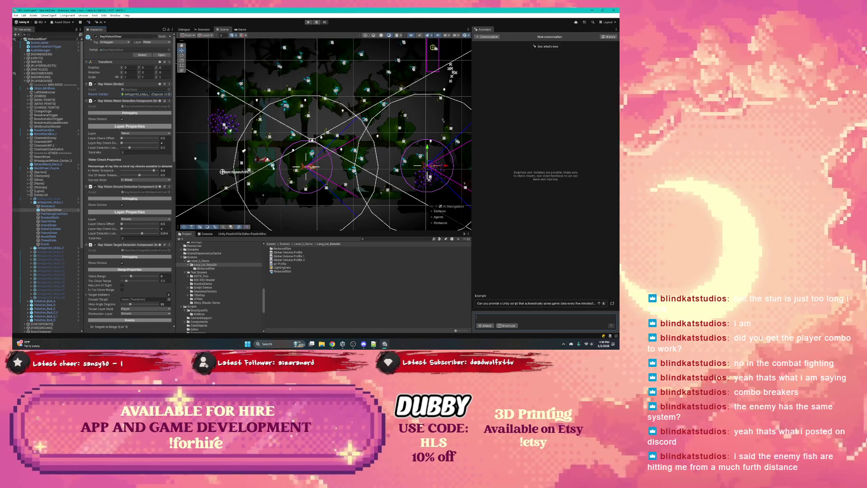
scroll(127, 194, "down", 3)
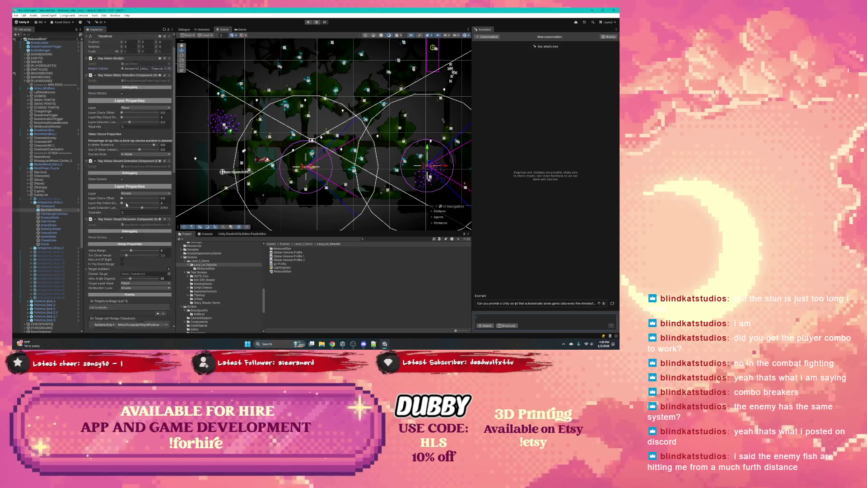
scroll(127, 205, "down", 2)
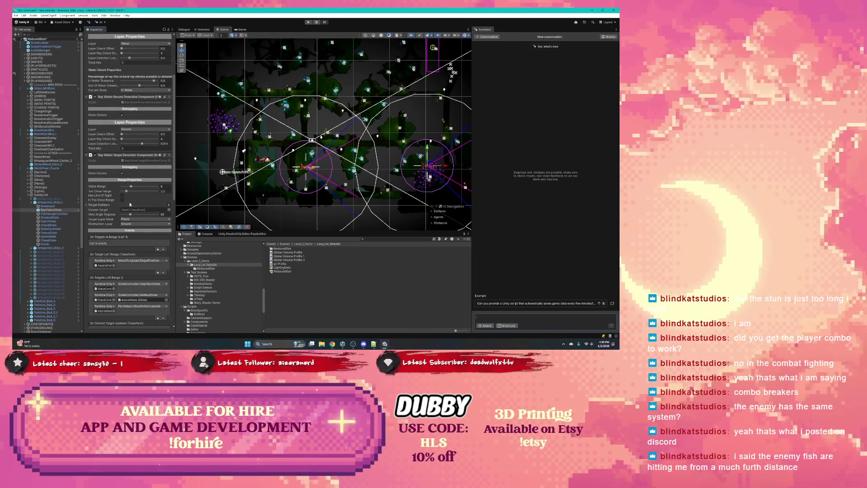
left_click(59, 202)
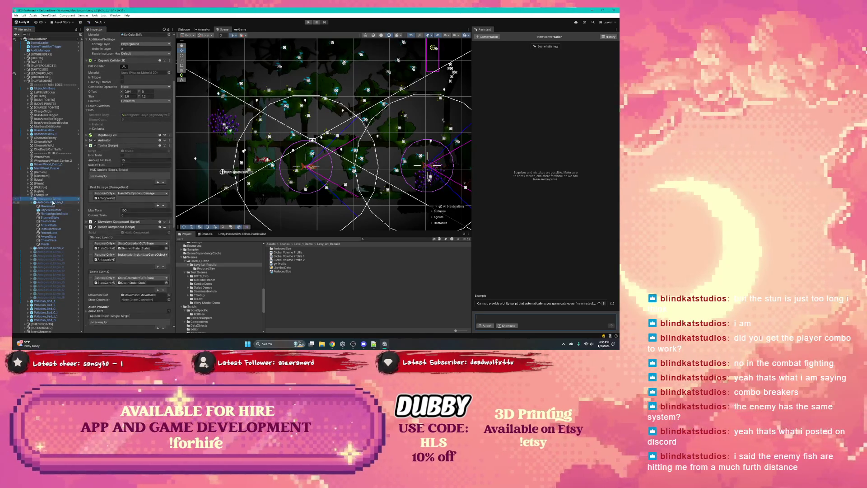
- Delete Antagonist_Ukiyo_2 from the scene and check the pending version control changes
left_click(52, 247)
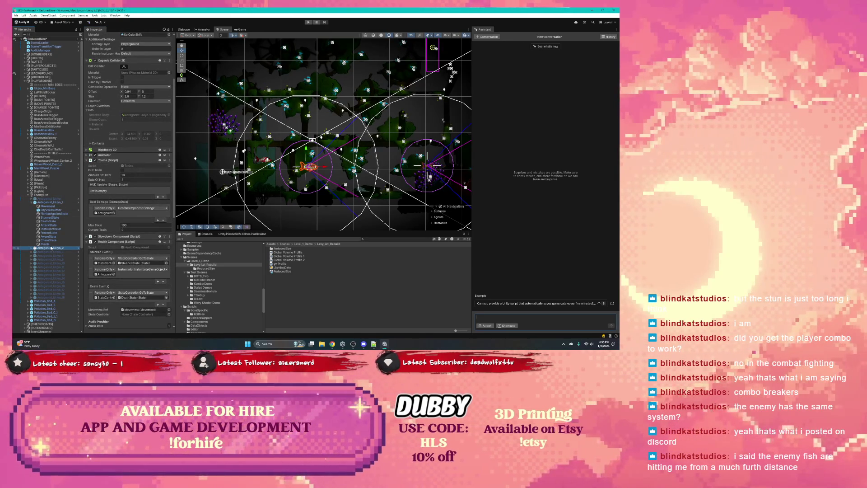
key("Delete")
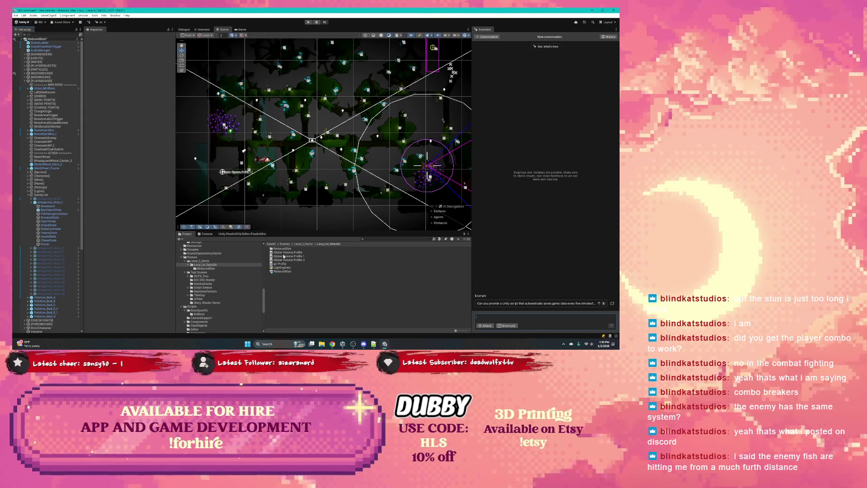
scroll(205, 258, "up", 10)
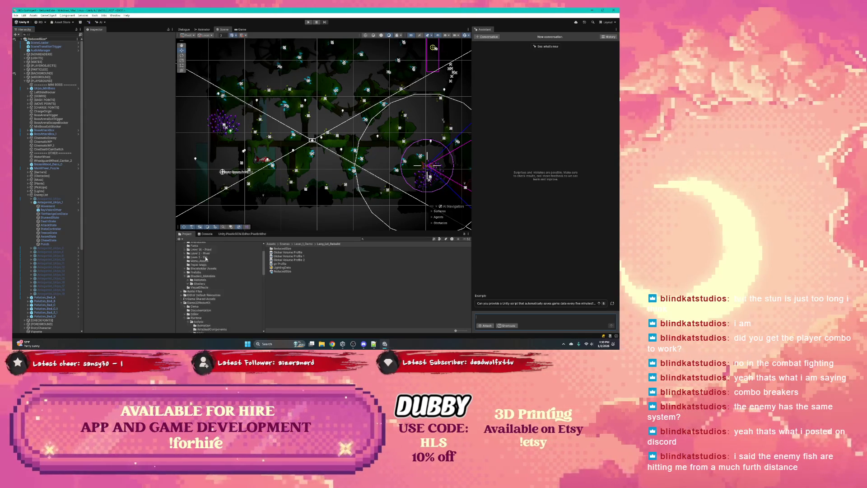
scroll(210, 258, "up", 3)
left_click(235, 234)
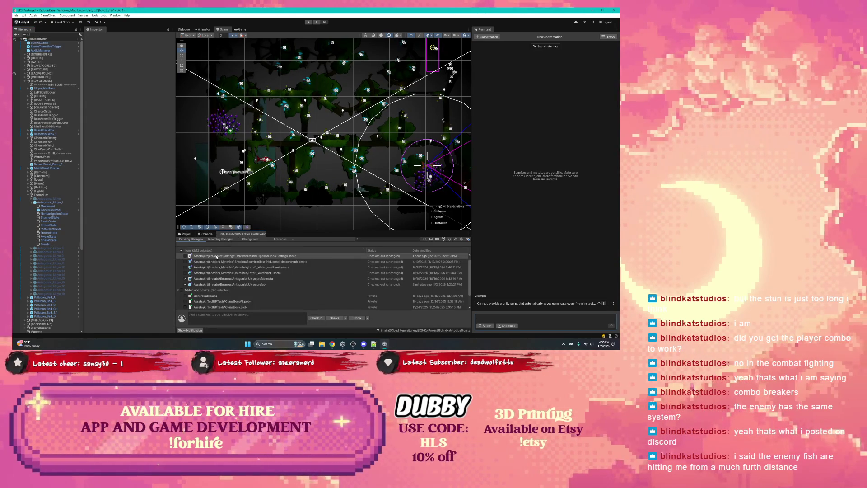
left_click(185, 233)
- Search 'amon', drag a new Antagonist_Ukiyo into the level, reposition it, and check its Deal Damage event
left_click(389, 239)
type("am")
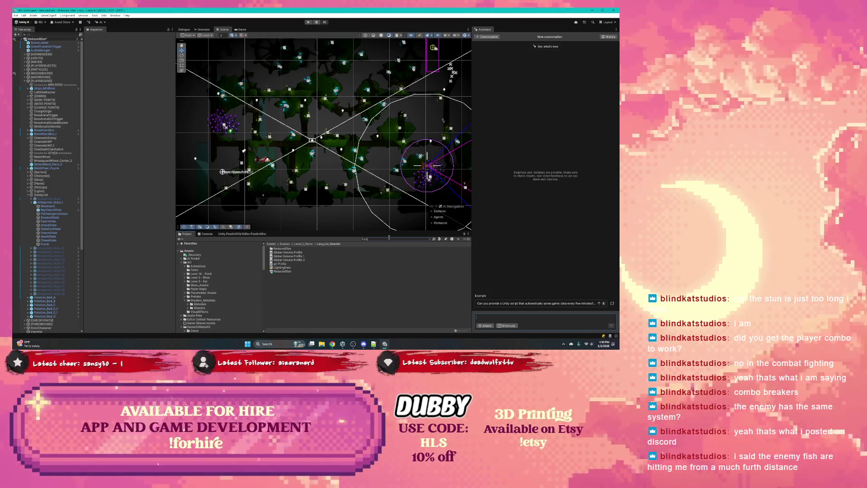
type("on")
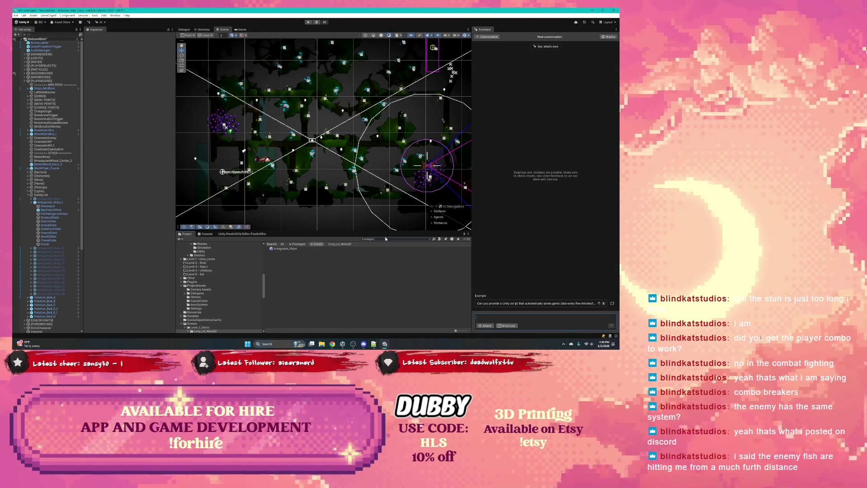
mouse_move(285, 249)
left_mouse_down()
mouse_move(55, 203)
mouse_move(62, 204)
left_mouse_up()
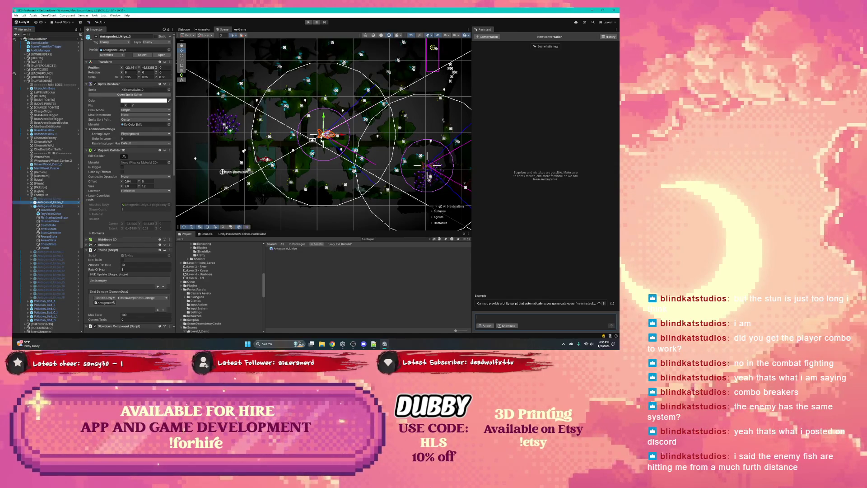
mouse_move(326, 134)
left_mouse_down()
mouse_move(289, 163)
mouse_move(314, 168)
left_mouse_up()
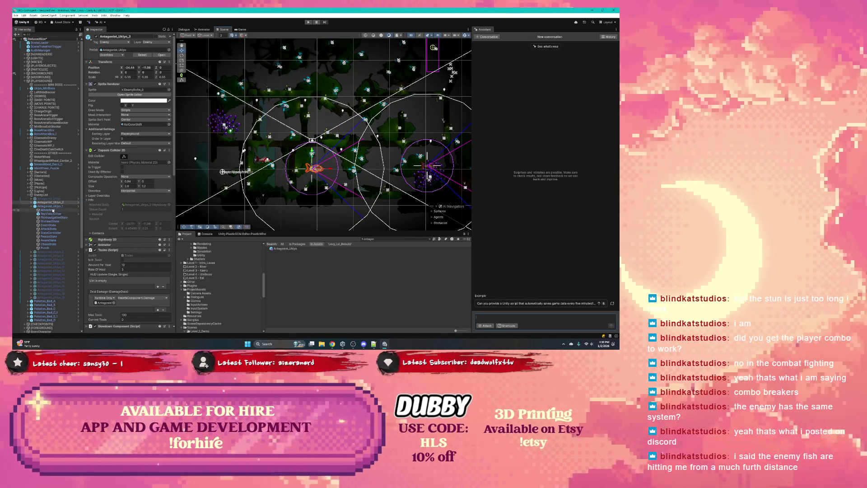
left_click(32, 202)
scroll(113, 215, "down", 3)
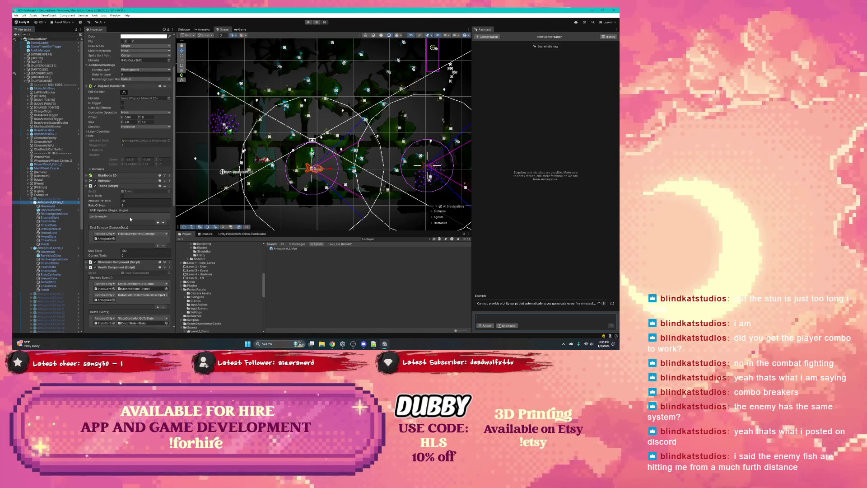
left_click(109, 239)
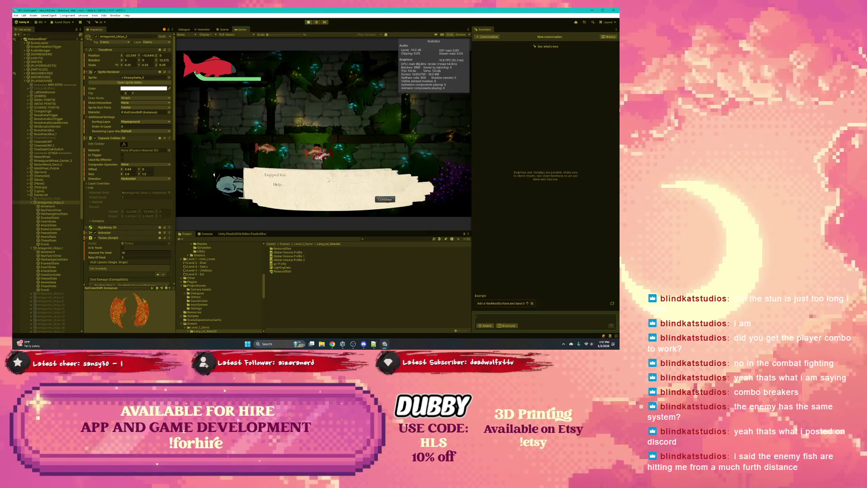
- Continue through the opening dialogue, swim the koi left with A, then stop the play test
left_click(382, 200)
left_click(381, 199)
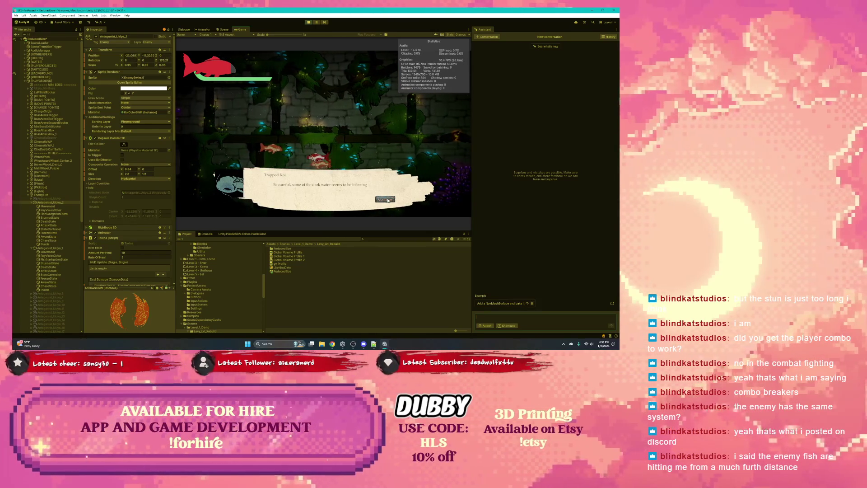
left_click(386, 199)
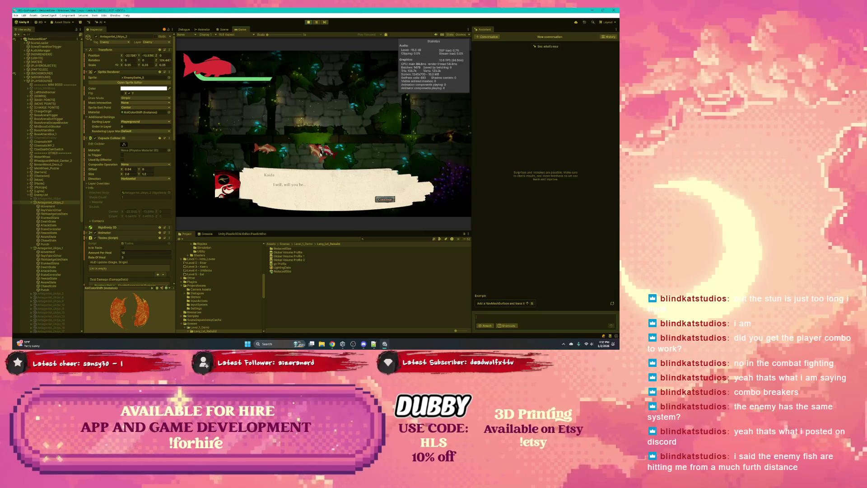
left_click(384, 199)
key("a")
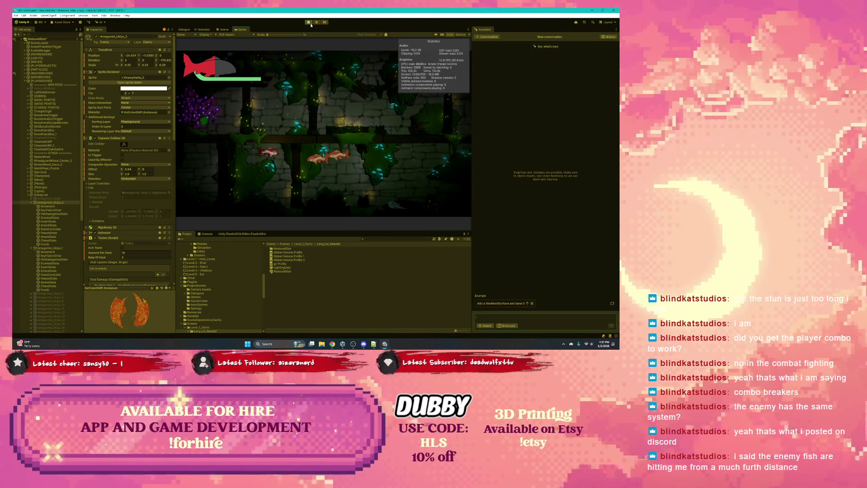
key("ctrl+p")
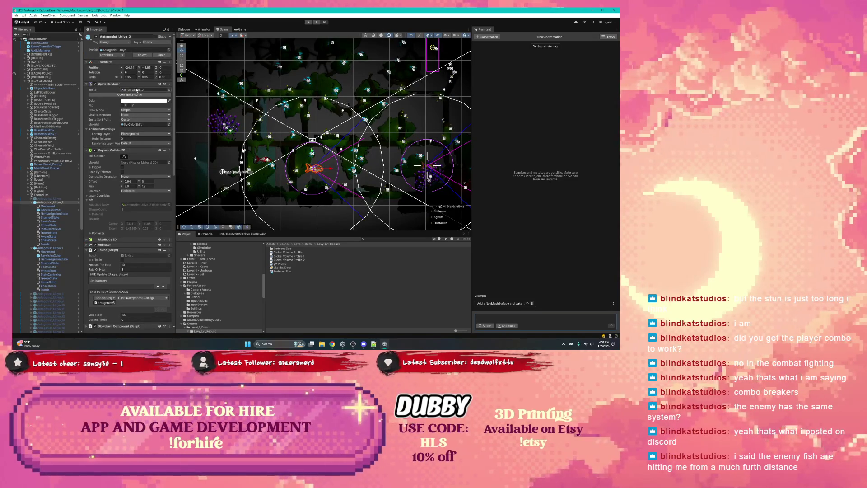
- Check the new enemy's Movement settings, then open Level_1_Pond from the Scenes folder
left_click(60, 207)
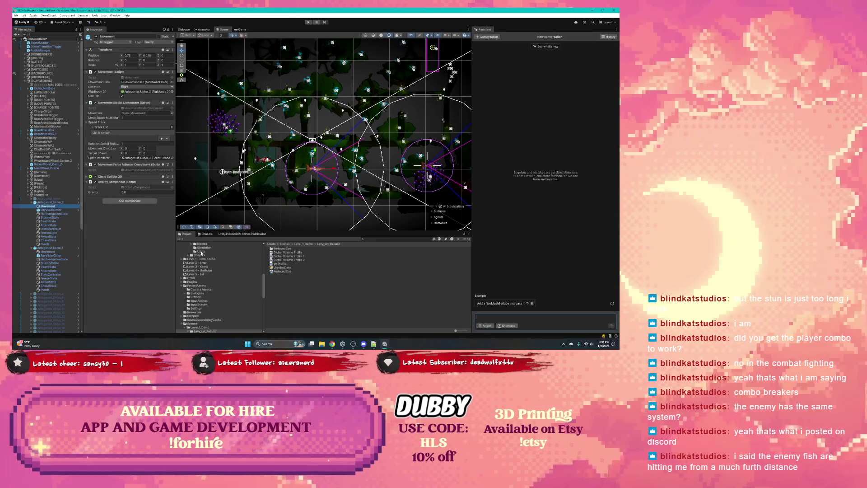
scroll(208, 270, "up", 3)
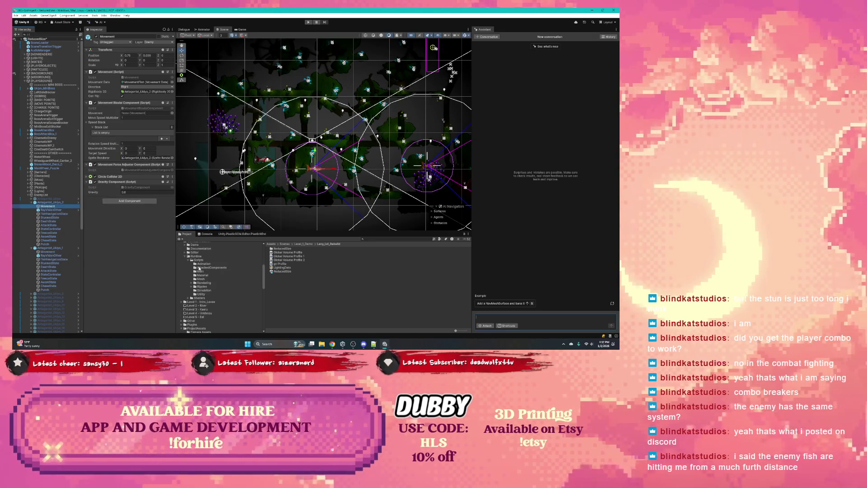
scroll(199, 269, "up", 3)
left_click(195, 284)
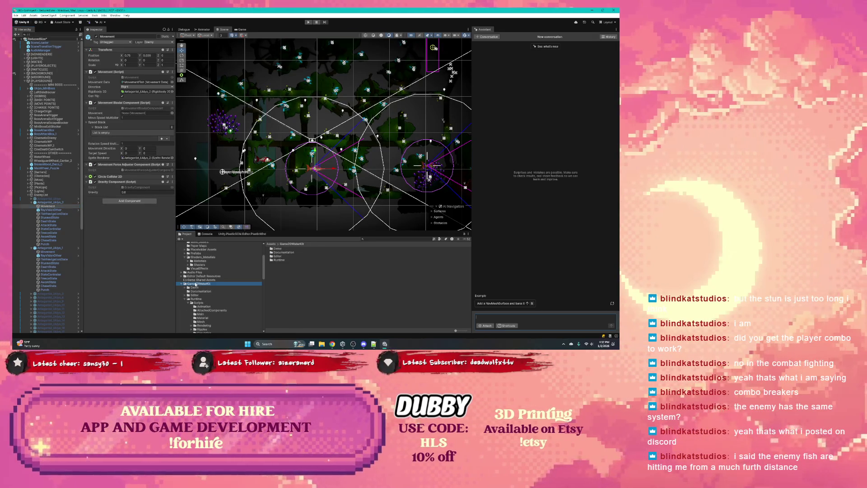
left_click(183, 285)
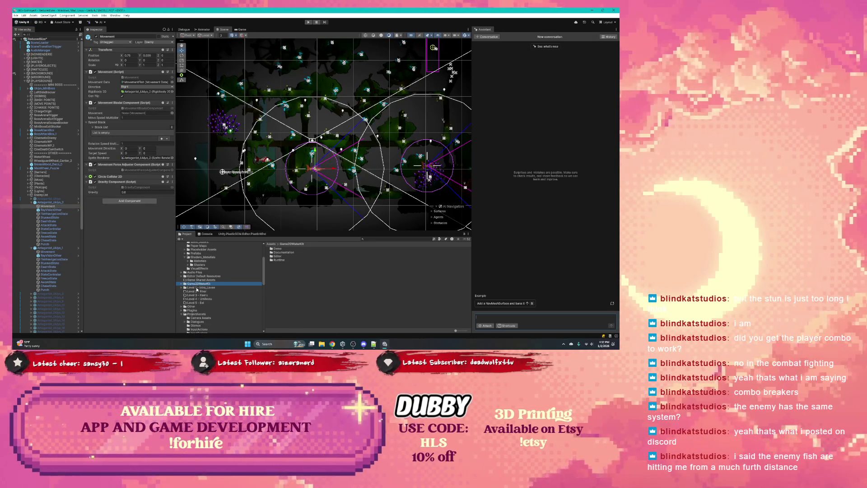
left_click(196, 287)
scroll(191, 280, "down", 3)
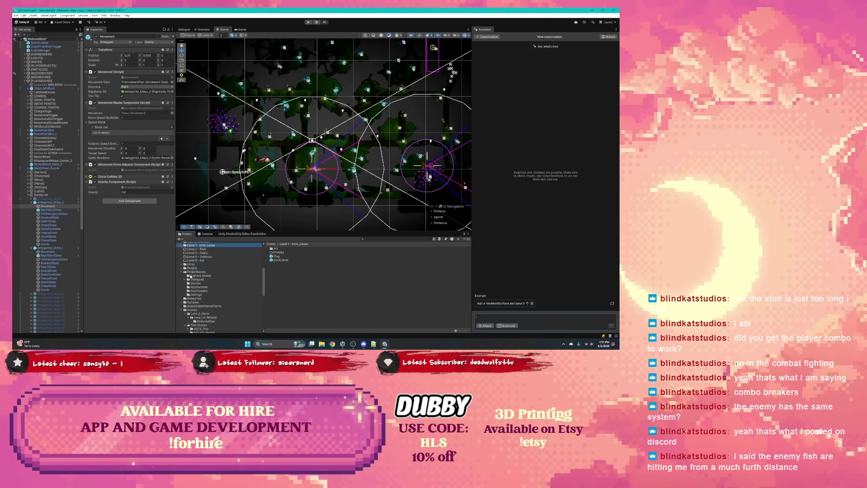
left_click(197, 276)
scroll(200, 277, "down", 3)
left_click(192, 267)
double_click(285, 256)
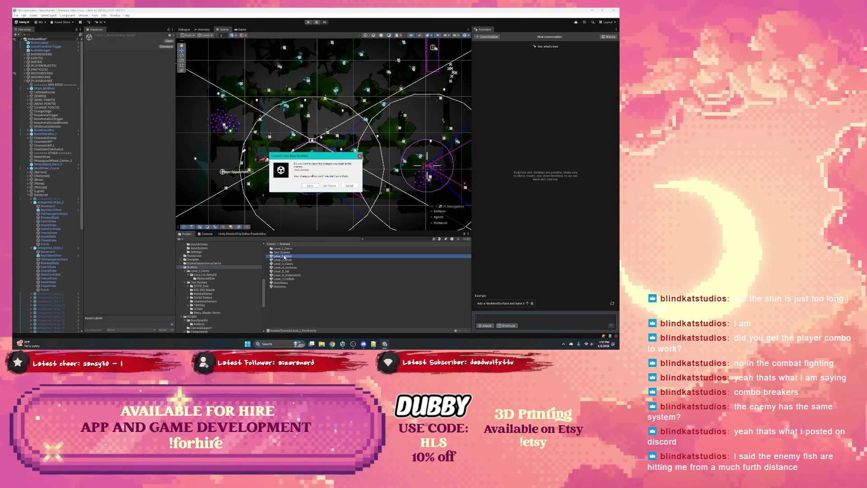
- Answer the save prompt, frame the EnemyList enemies with F, and expand the first Antagonist_Ukiyo
left_click(327, 185)
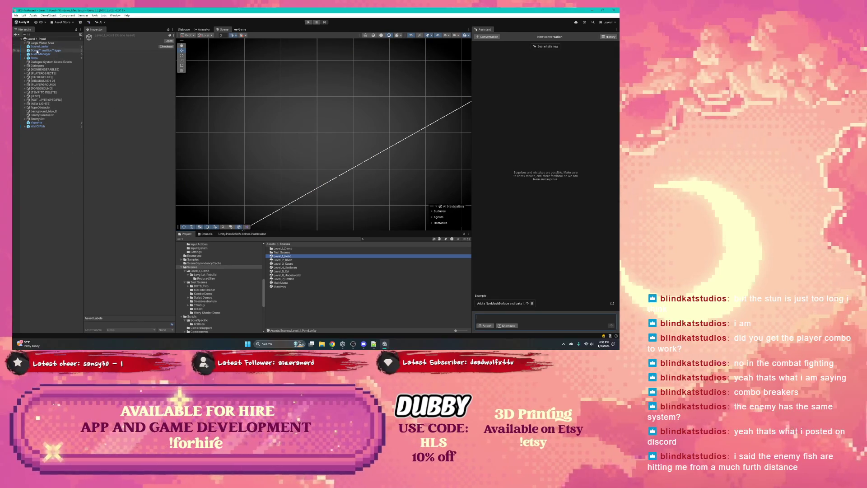
left_click(24, 119)
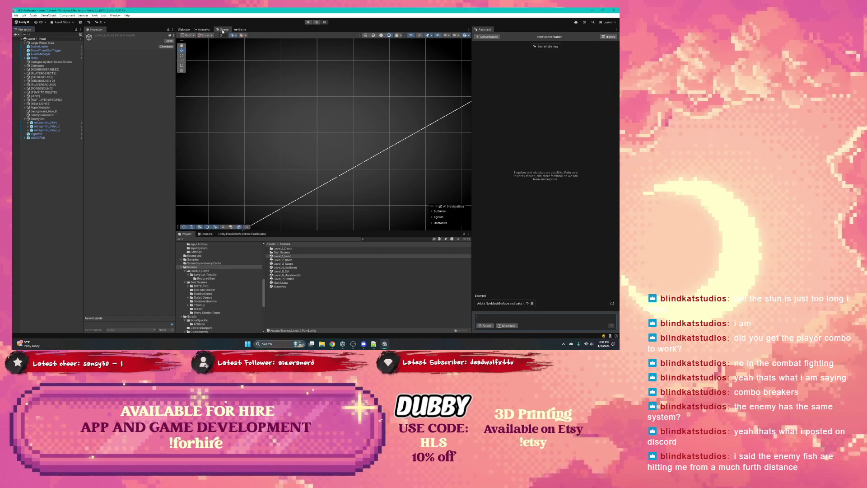
scroll(301, 115, "down", 10)
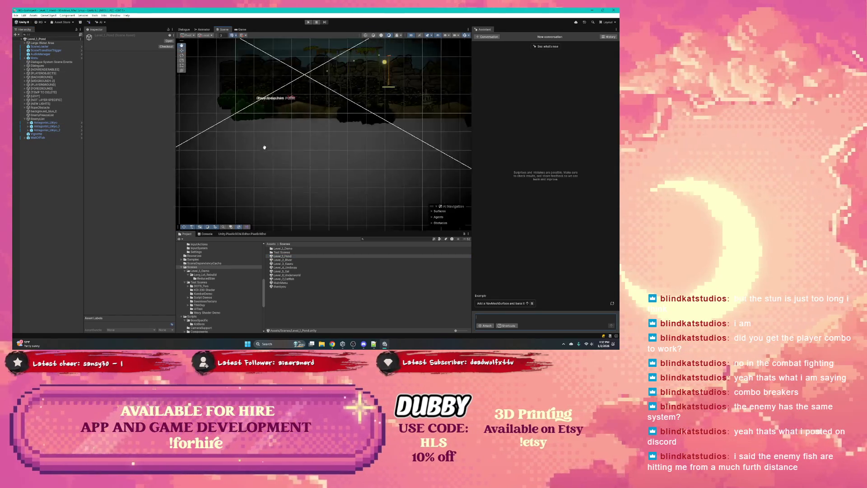
left_click(68, 120)
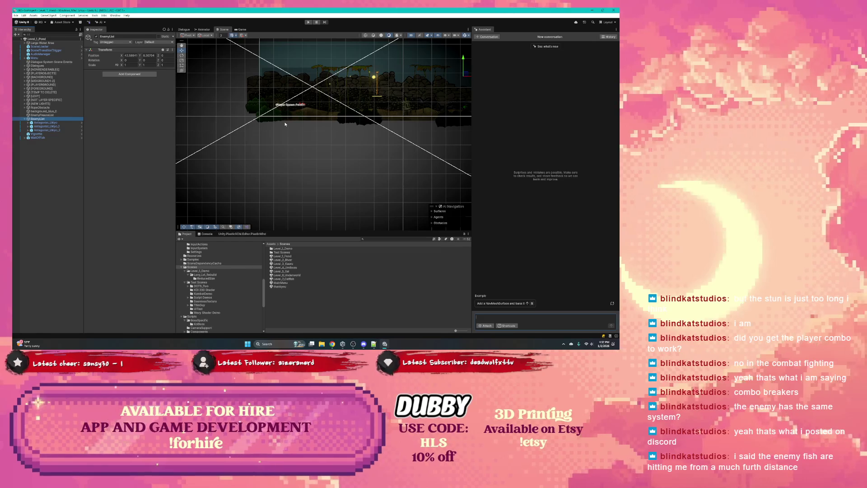
key("f")
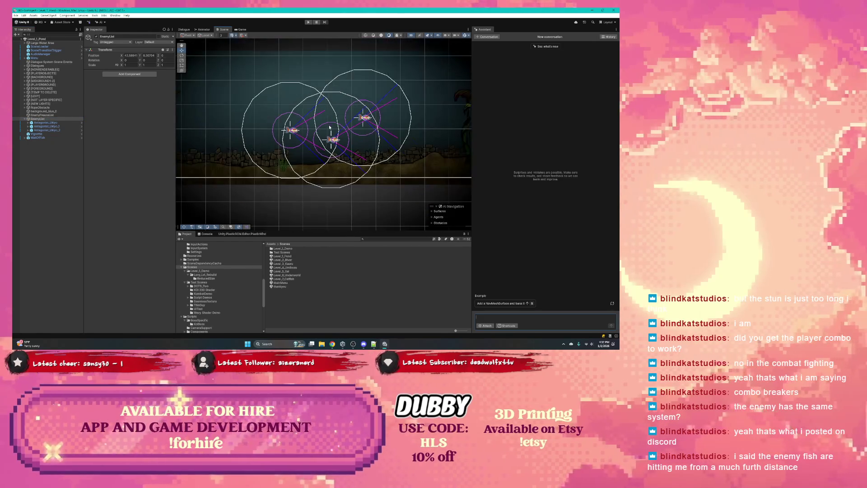
scroll(296, 138, "up", 2)
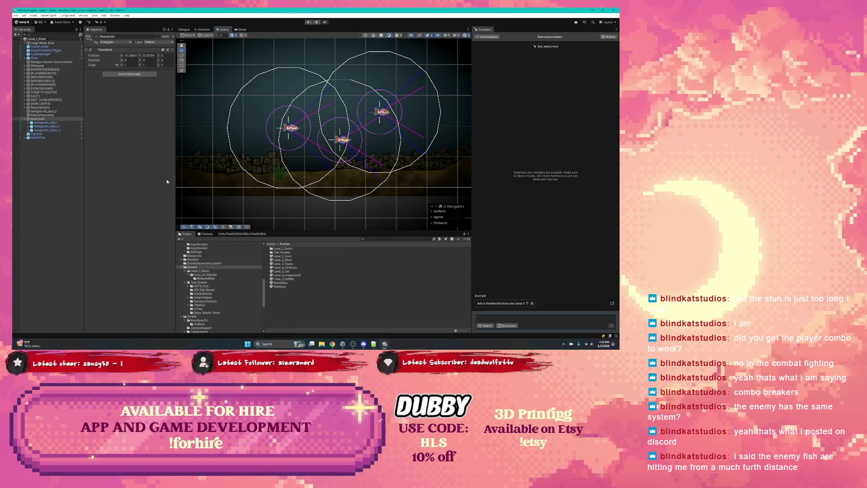
left_click(28, 122)
left_click(41, 126)
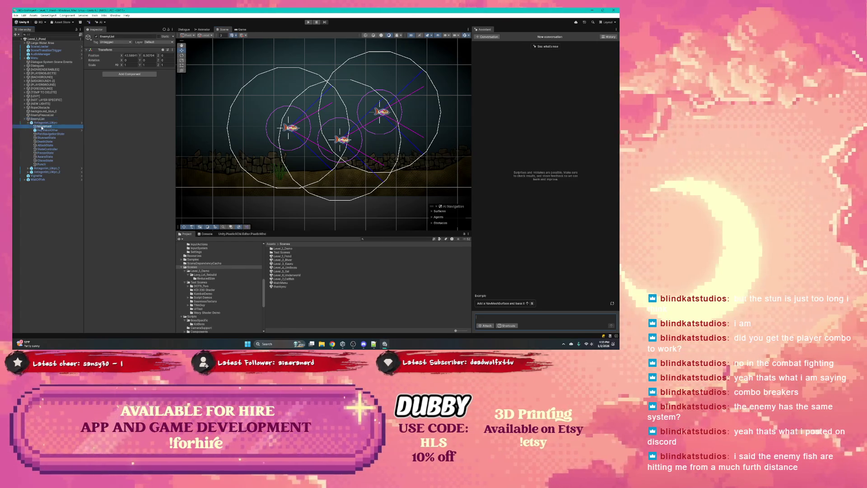
left_click(44, 130)
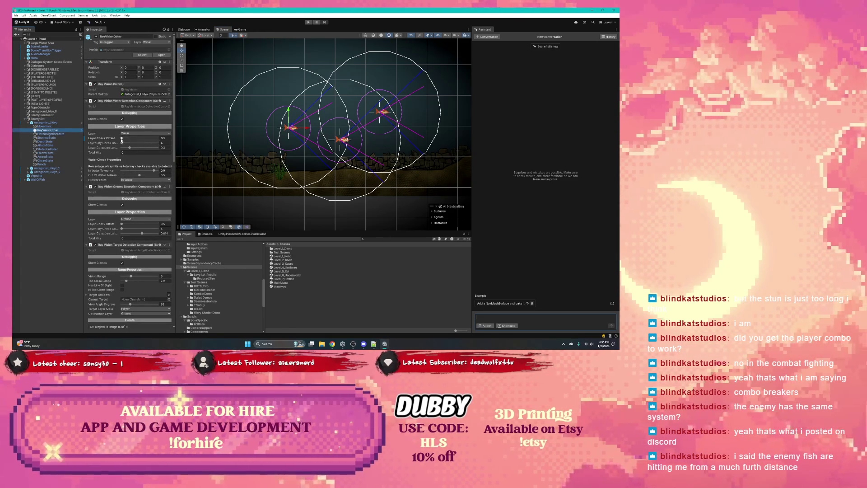
left_click(121, 139)
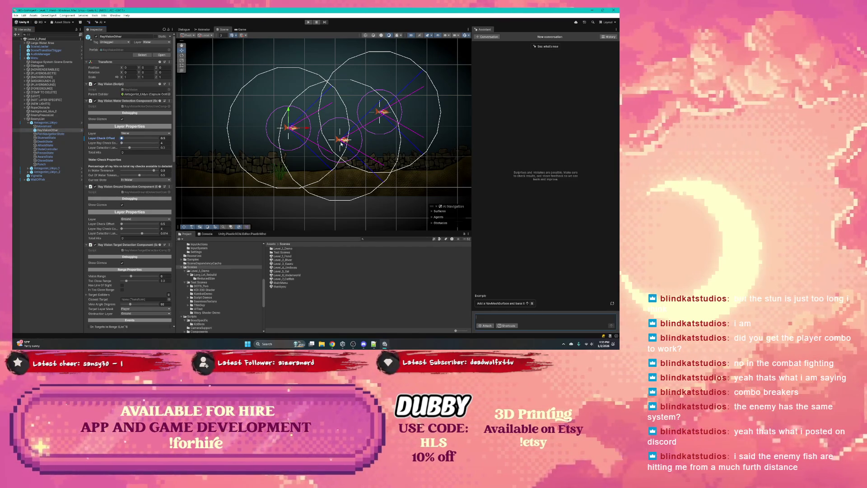
scroll(341, 144, "up", 4)
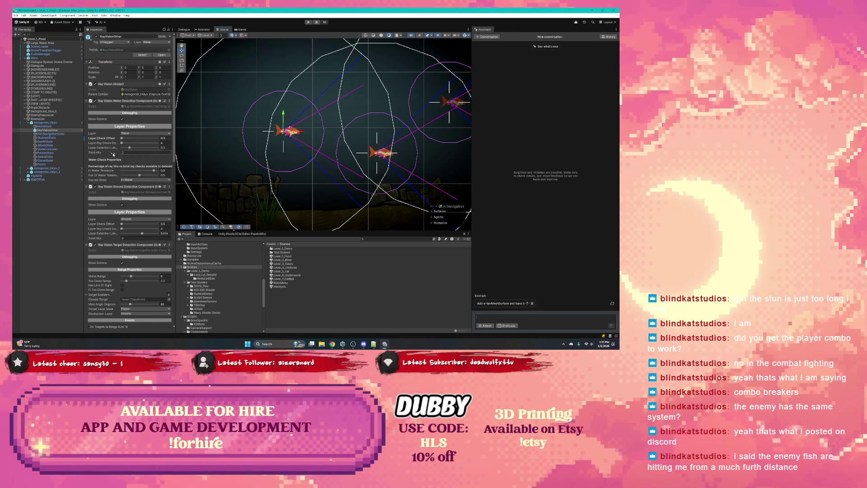
scroll(113, 154, "down", 10)
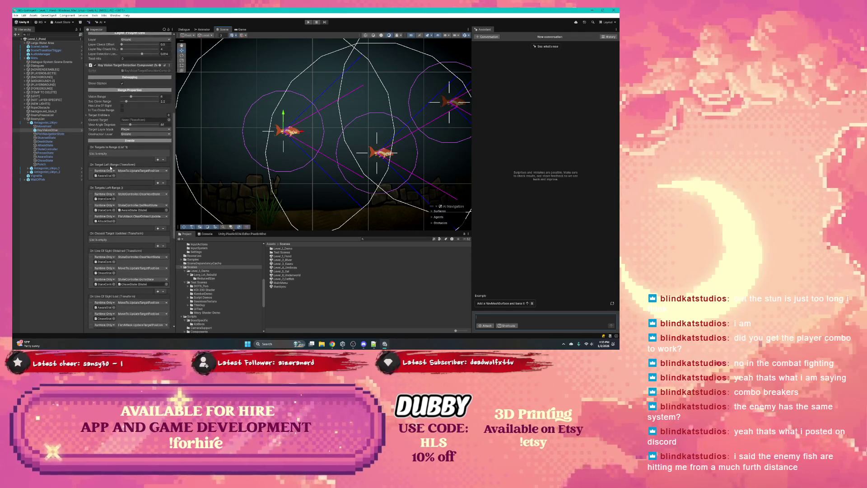
scroll(110, 168, "down", 4)
scroll(115, 173, "down", 7)
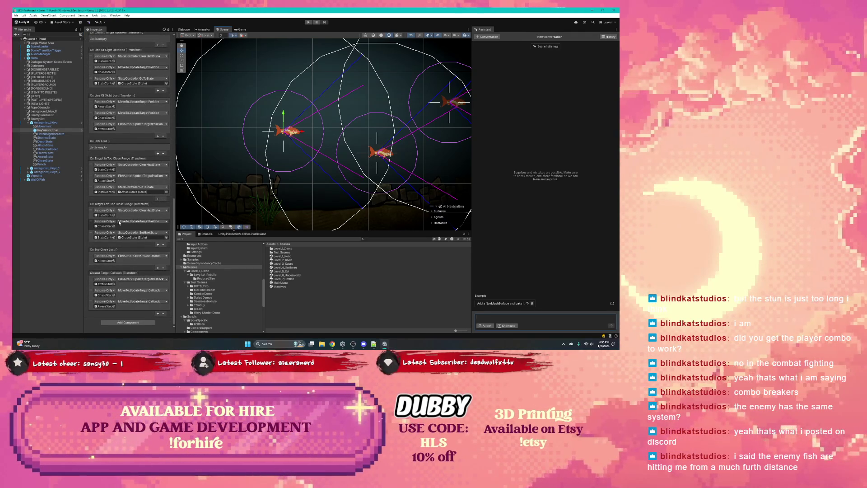
scroll(119, 222, "up", 1)
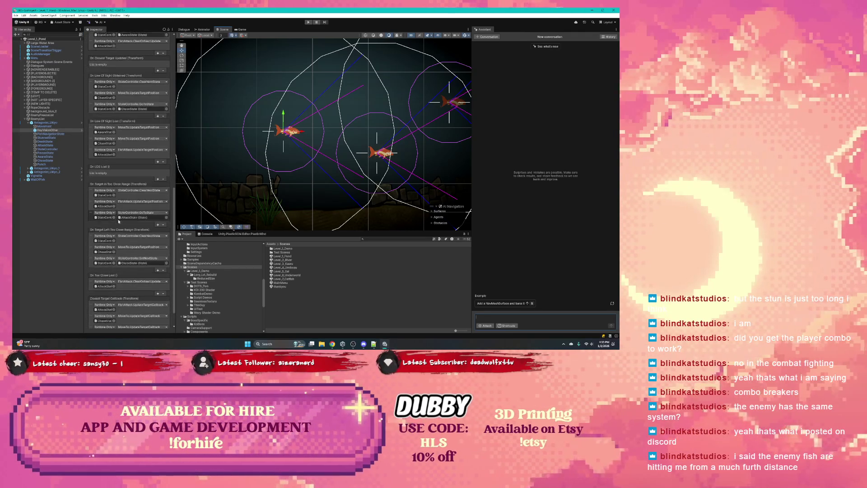
left_click(51, 145)
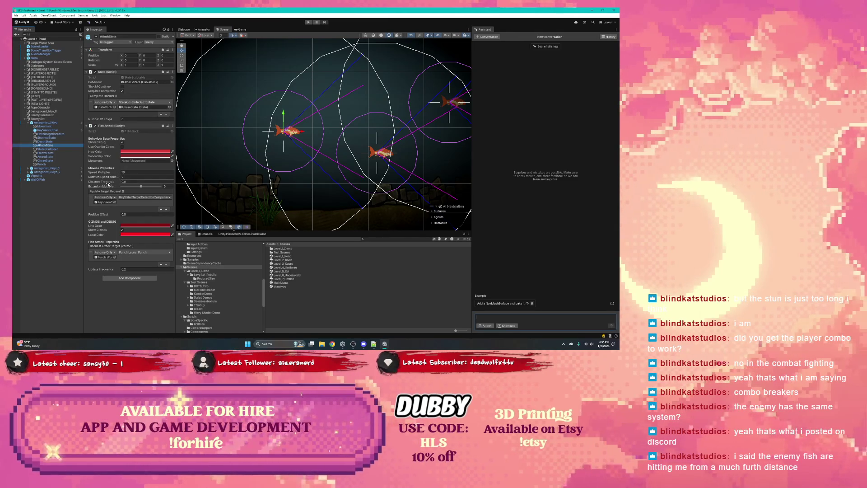
mouse_move(108, 183)
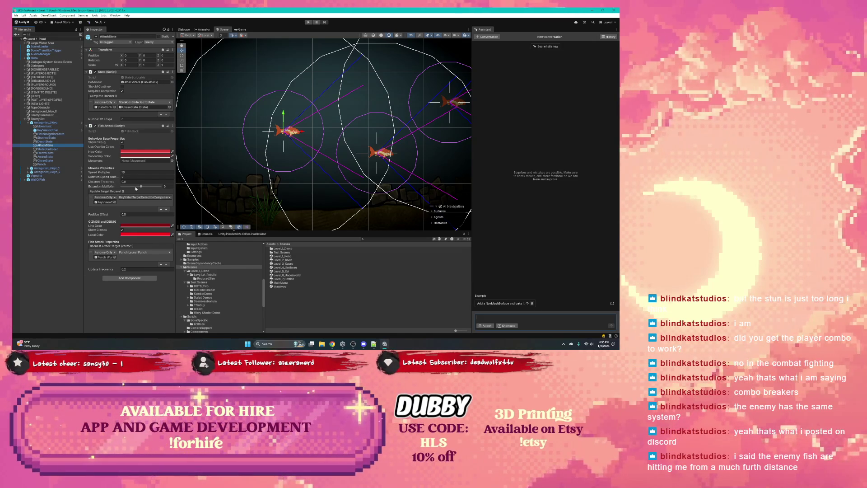
left_click(60, 153)
key("Down")
key("Down")
key("Down")
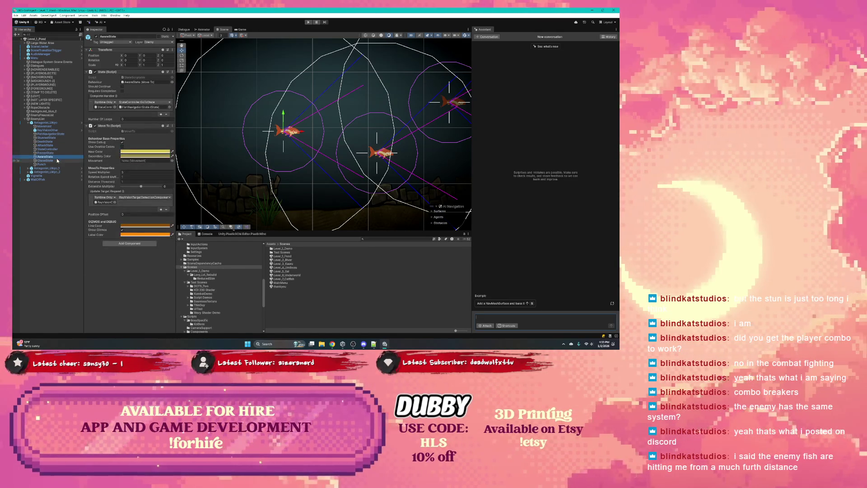
- Select RayVisionOther and look through its water, ground and target Ray Vision detection components
left_click(49, 137)
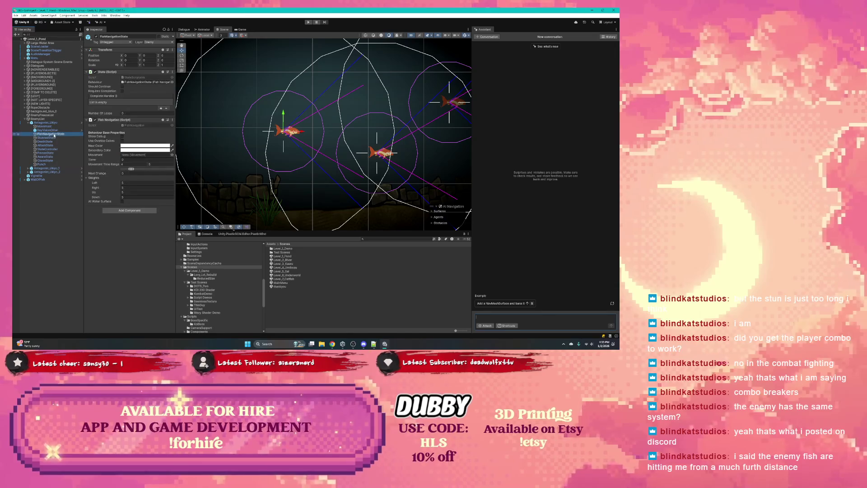
left_click(48, 130)
scroll(106, 172, "down", 5)
scroll(106, 172, "down", 3)
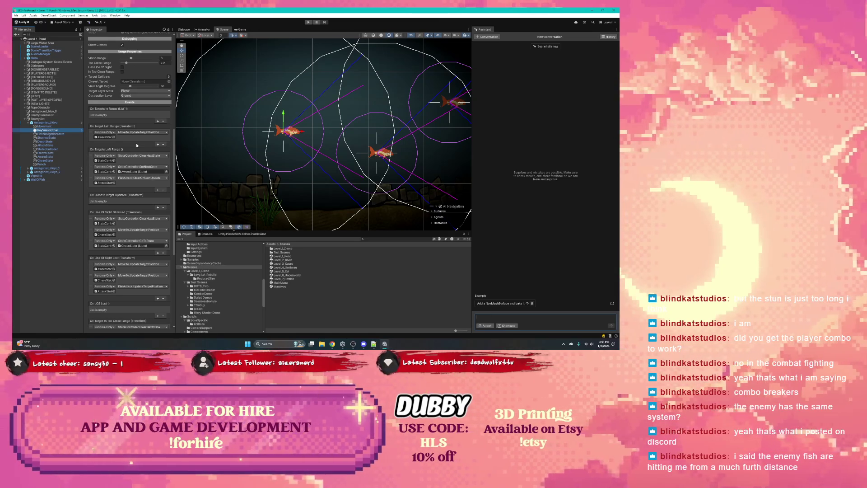
scroll(128, 148, "up", 2)
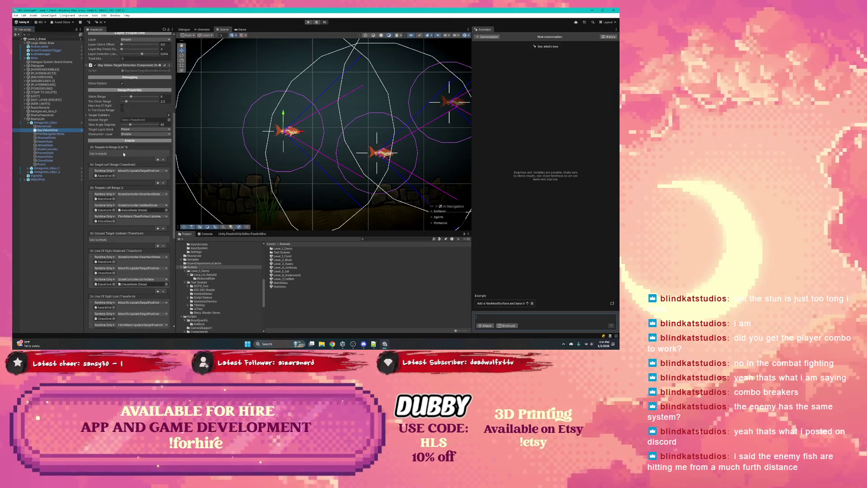
scroll(125, 156, "up", 2)
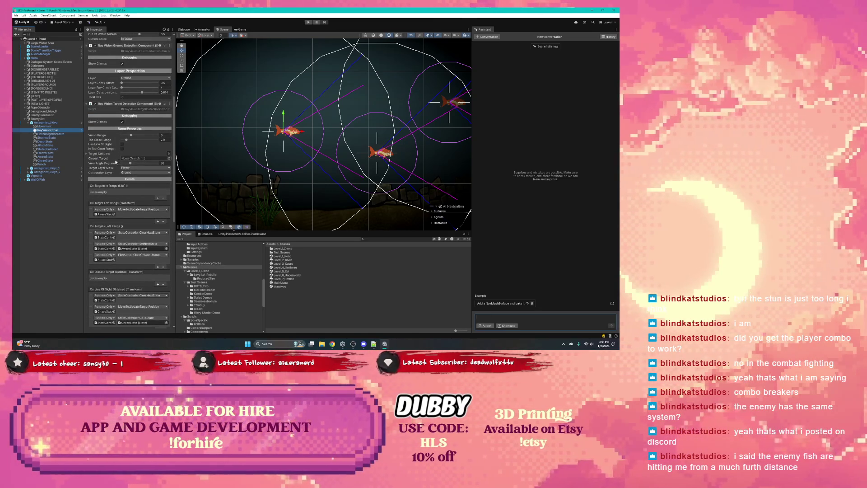
scroll(126, 212, "down", 3)
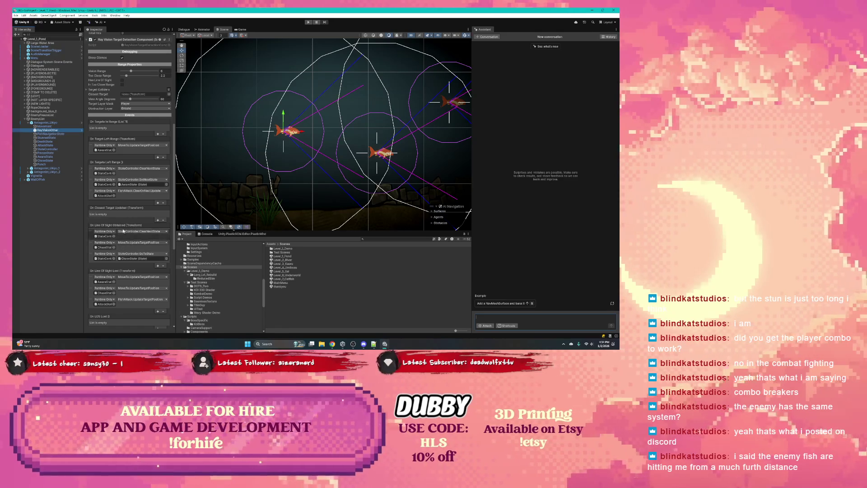
scroll(122, 230, "up", 5)
scroll(122, 230, "up", 4)
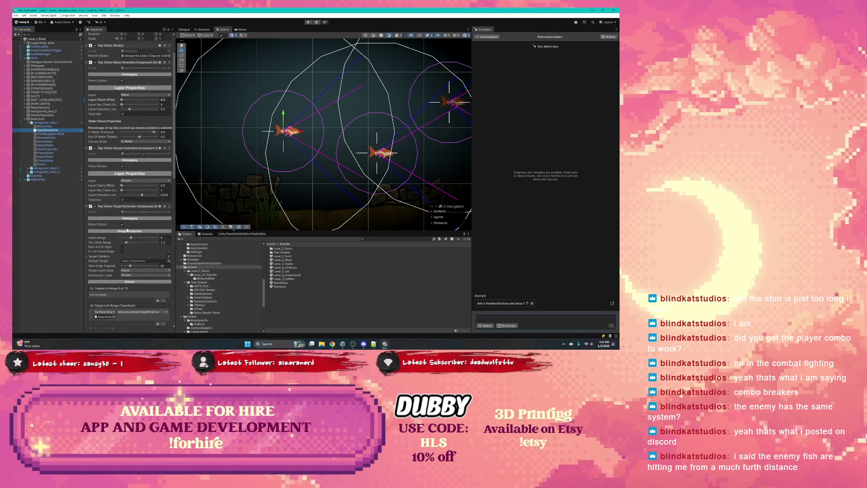
scroll(119, 167, "up", 2)
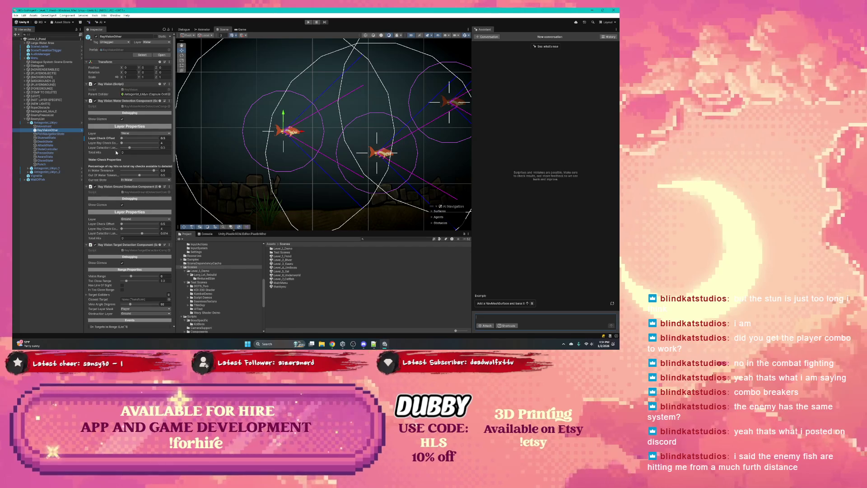
- Review the Ray Vision target event lists, then jump to the AttackState object they reference
scroll(117, 183, "down", 15)
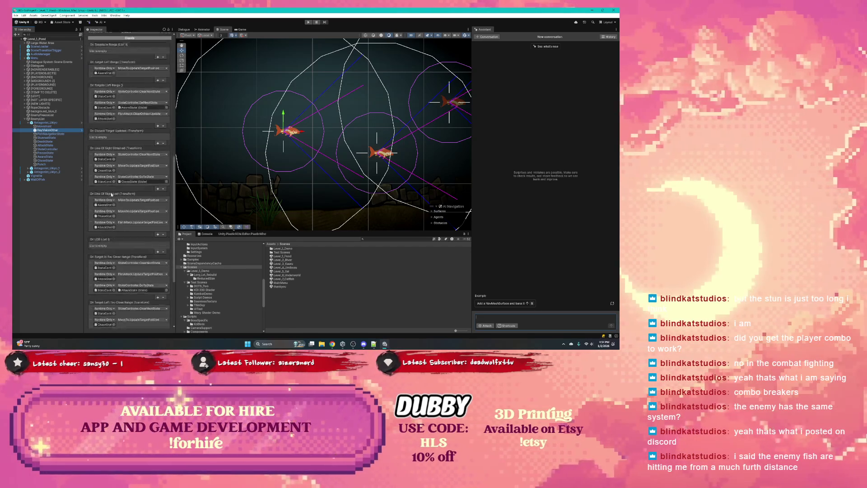
scroll(111, 195, "down", 1)
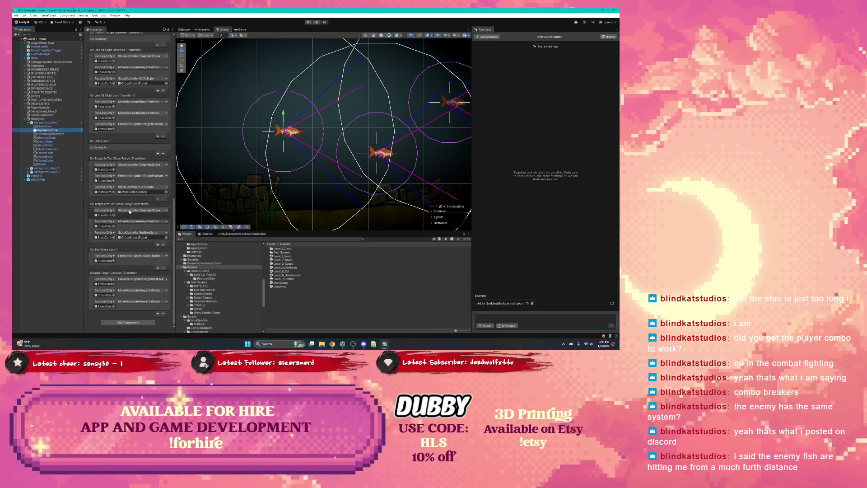
scroll(119, 167, "up", 4)
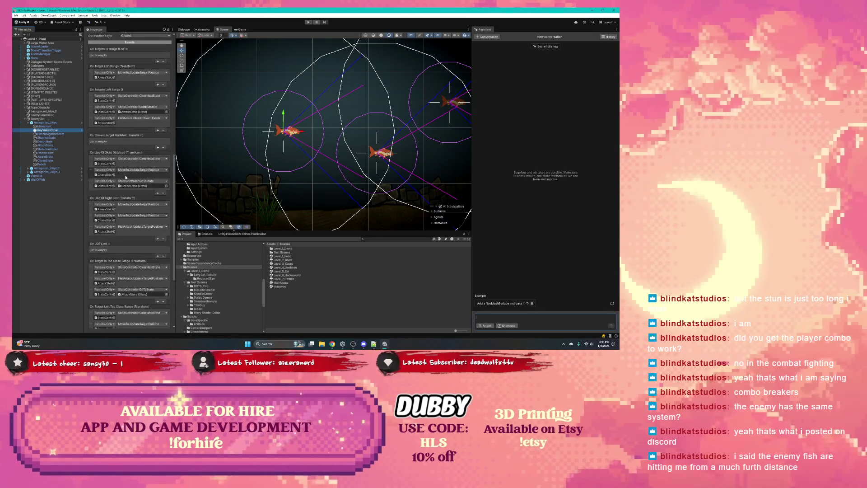
scroll(131, 141, "down", 2)
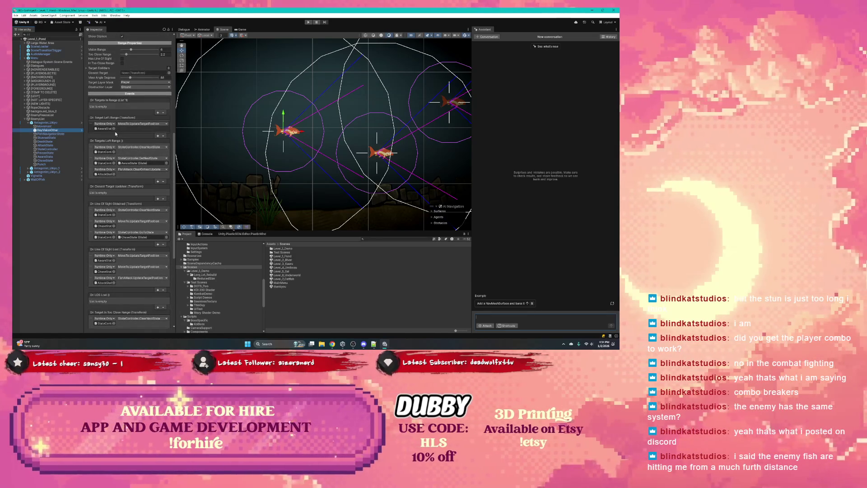
scroll(128, 125, "down", 3)
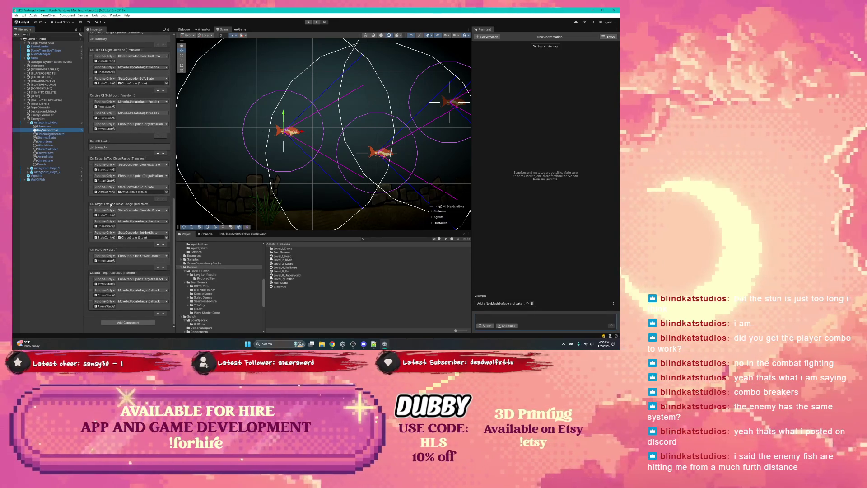
scroll(114, 166, "up", 1)
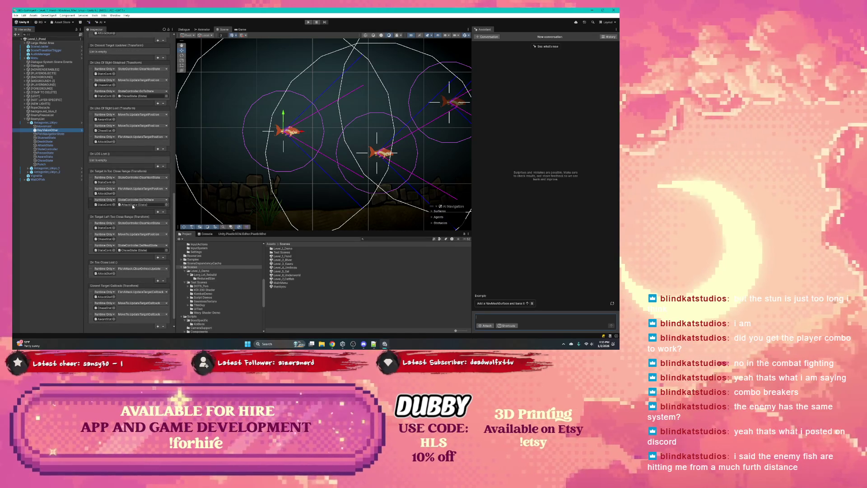
double_click(129, 205)
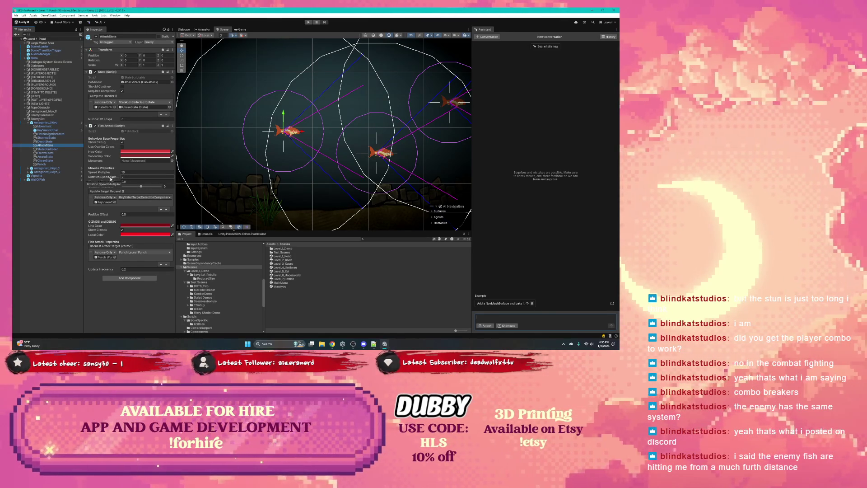
mouse_move(115, 183)
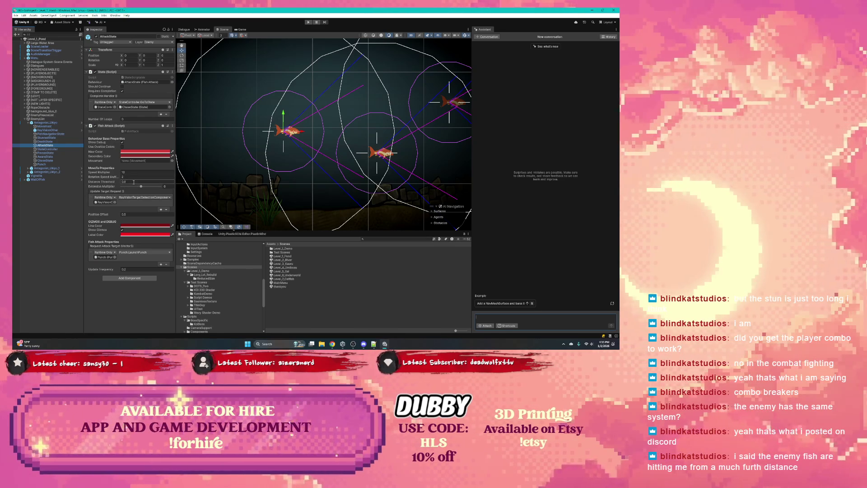
- Try Distance Threshold values 0.65 and .4, finally setting it to 1
left_click(134, 182)
type("0.65")
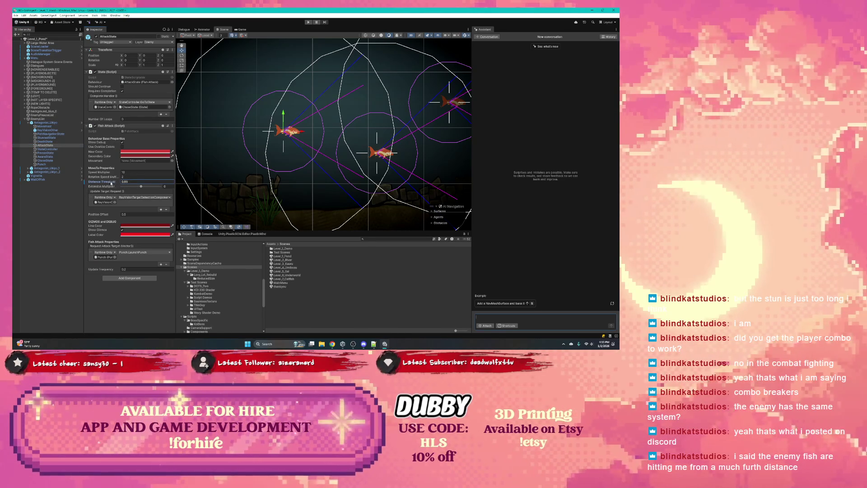
key("ctrl+a")
type(".4")
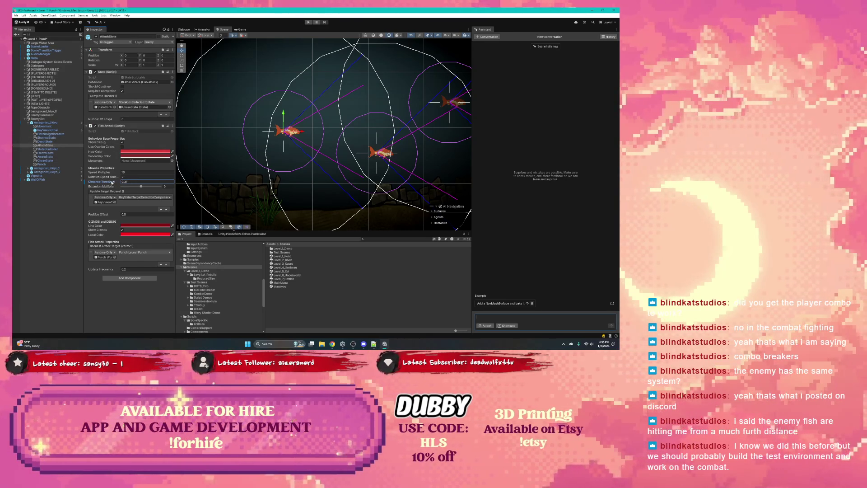
left_click(131, 180)
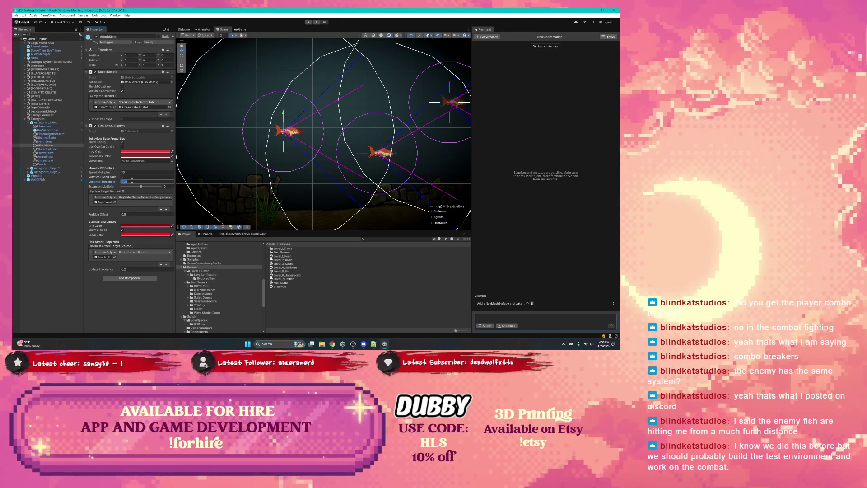
type("1")
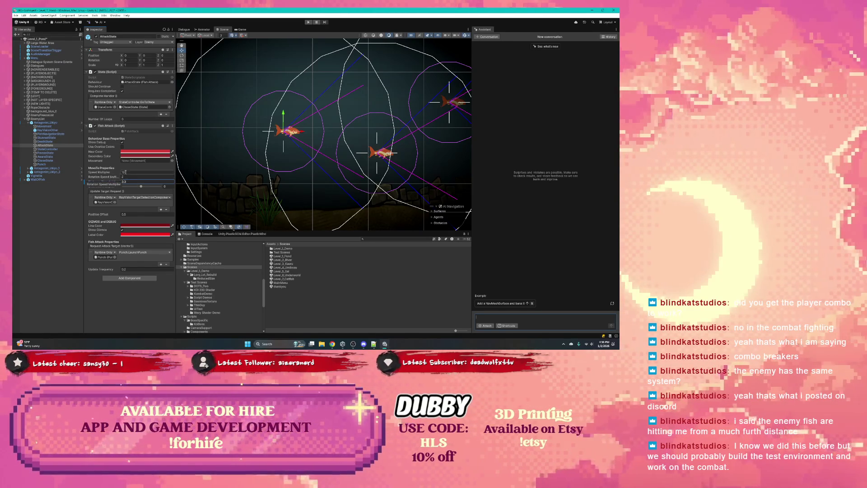
- Check the ChaseState and Punch objects, then return to RayVisionOther's Ray Vision settings
left_click(55, 160)
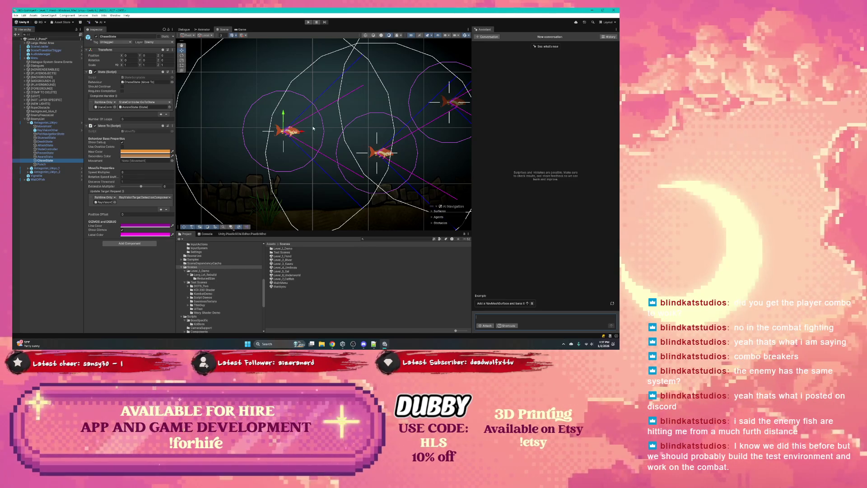
left_click(42, 164)
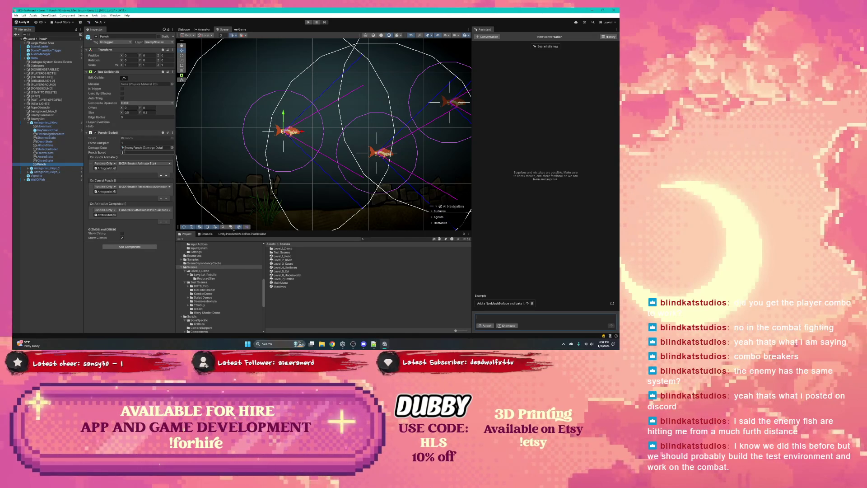
left_click(47, 130)
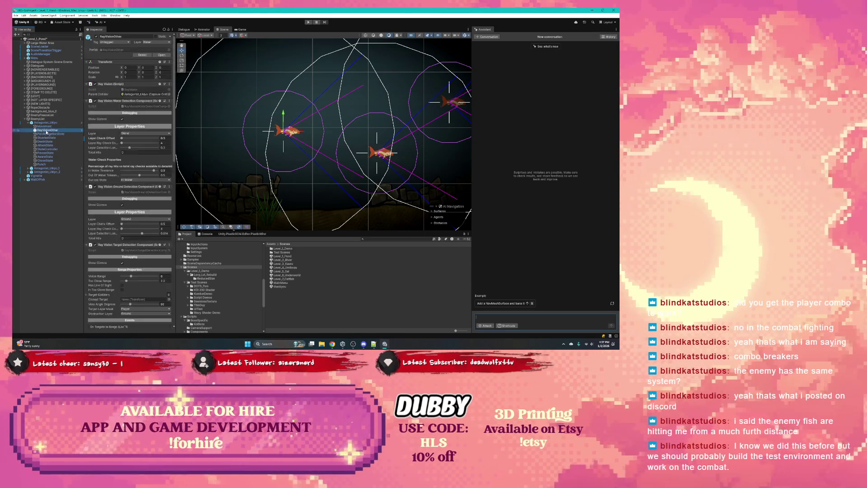
- Review RayVisionOther's water, ground and target event lists, then show the Movement object's settings
scroll(126, 167, "down", 15)
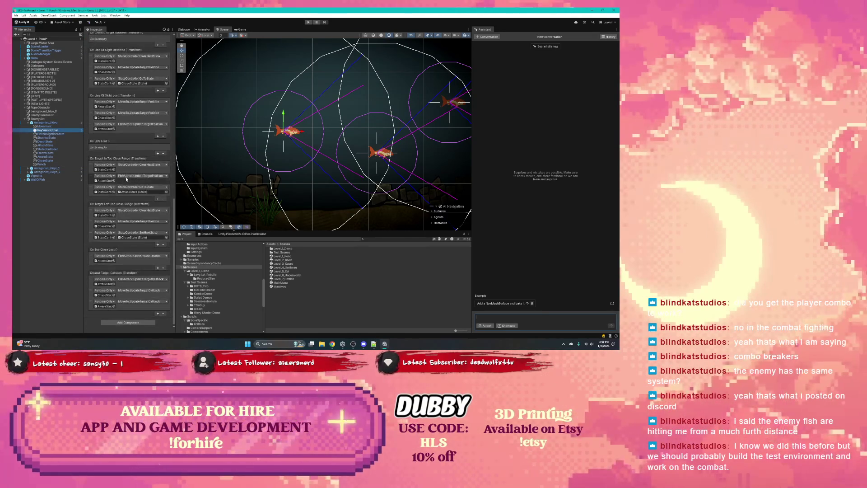
scroll(122, 151, "up", 10)
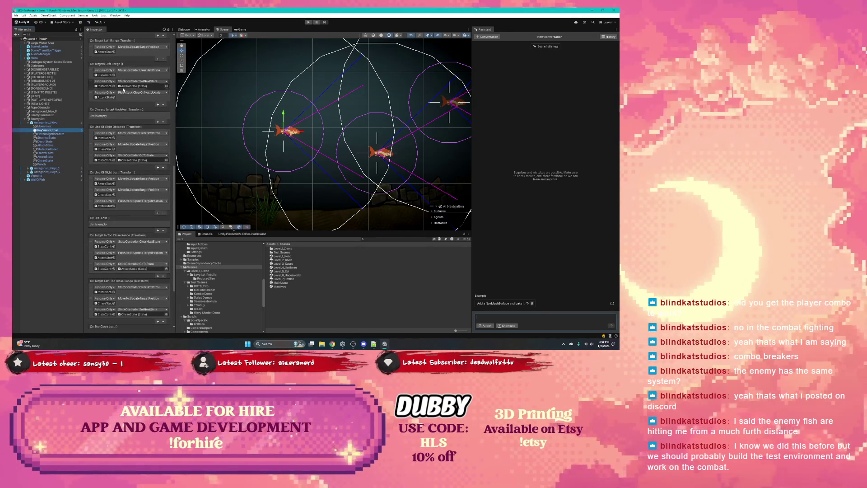
scroll(125, 210, "up", 3)
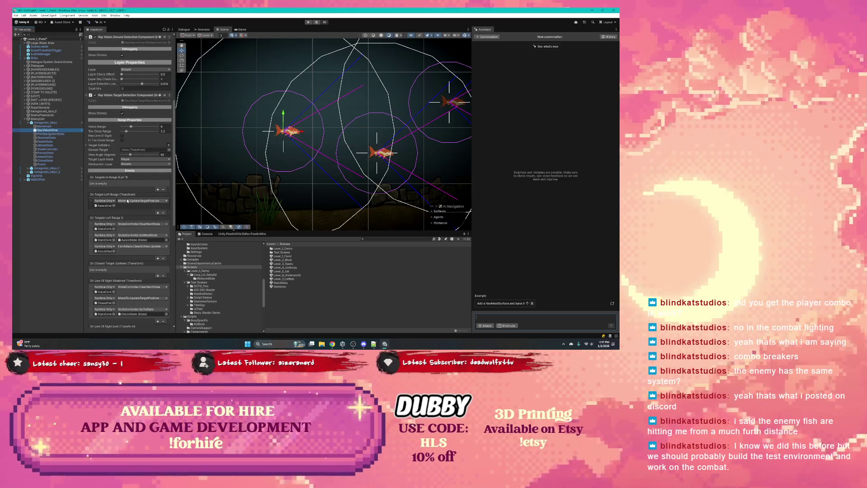
scroll(129, 112, "down", 1)
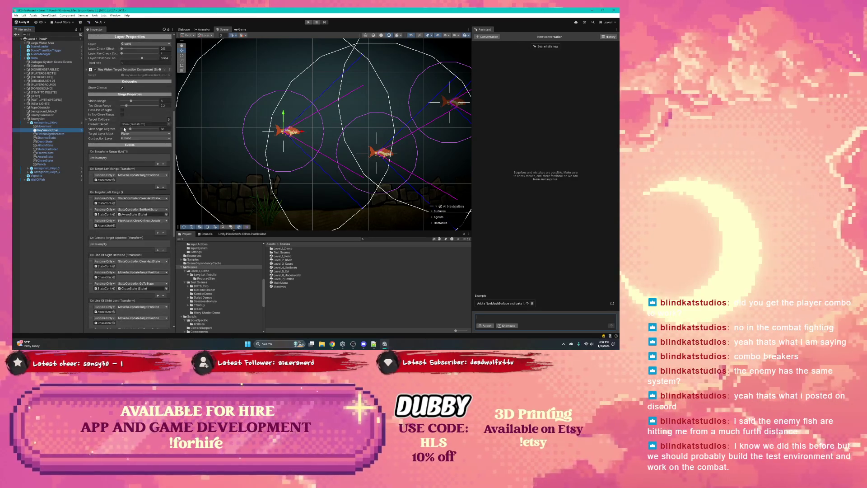
scroll(125, 129, "down", 2)
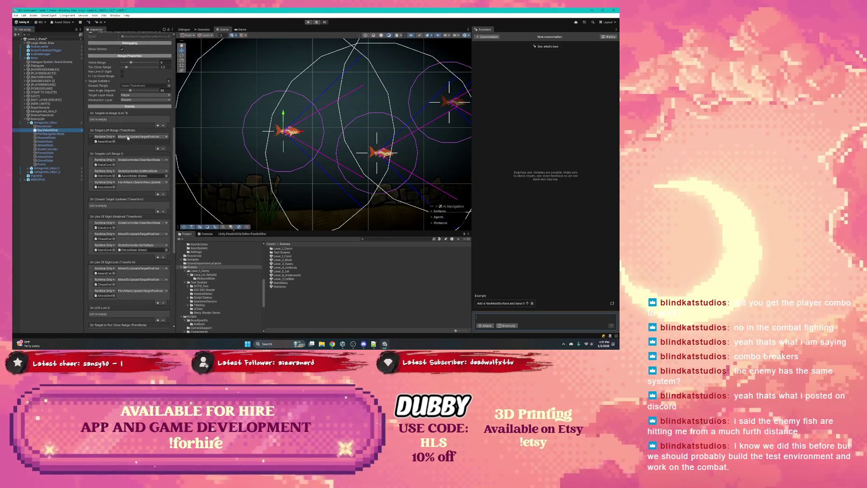
scroll(129, 143, "down", 2)
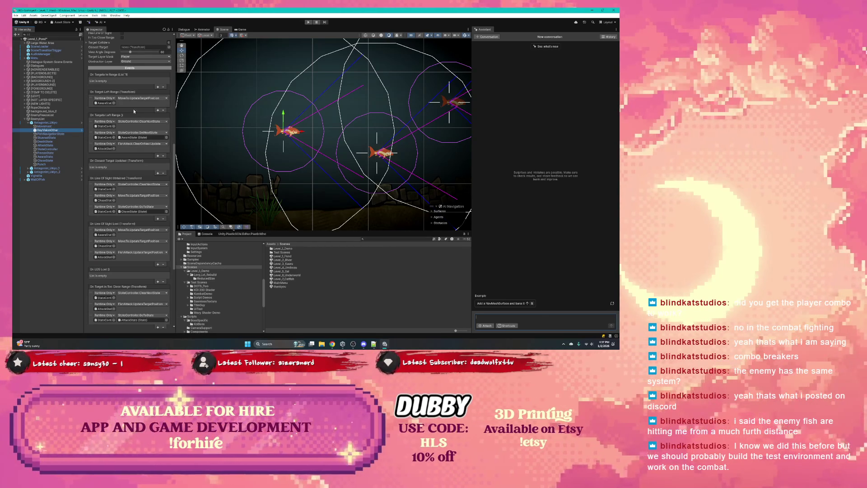
scroll(149, 151, "down", 3)
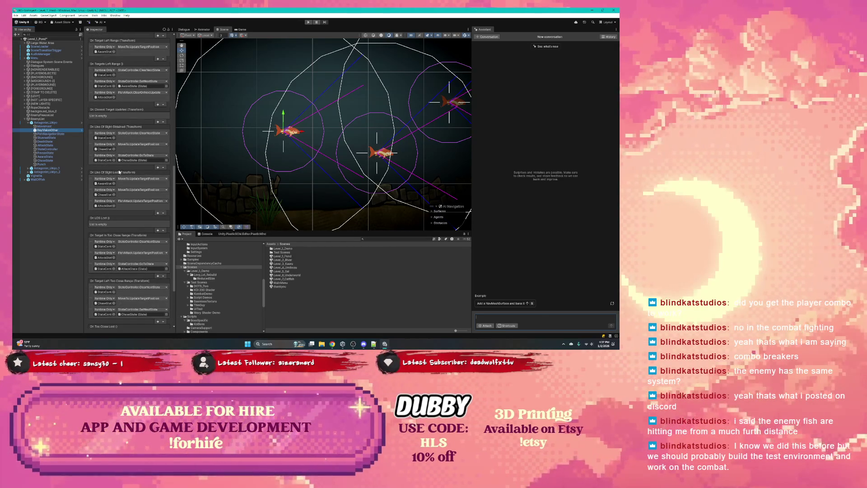
scroll(123, 174, "down", 4)
scroll(127, 169, "down", 1)
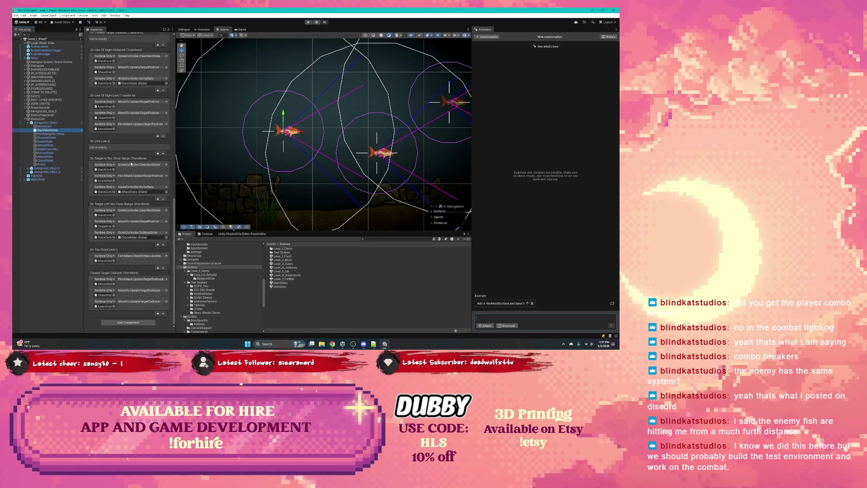
scroll(126, 171, "up", 2)
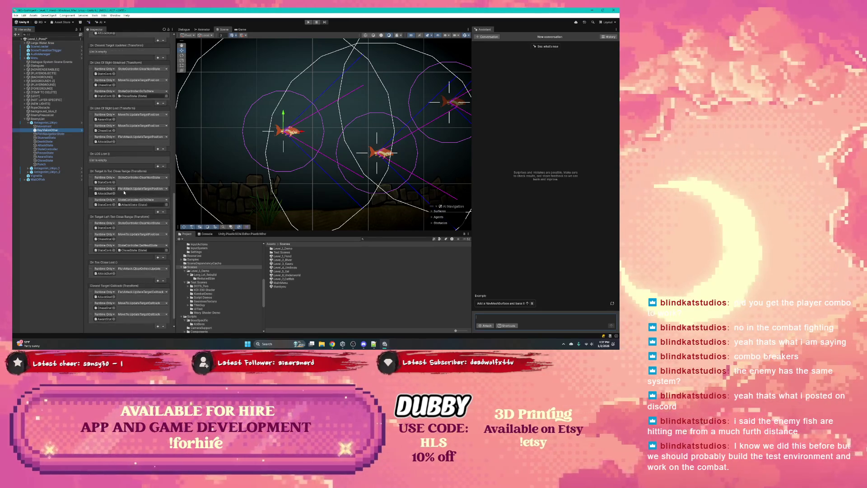
scroll(123, 180, "down", 2)
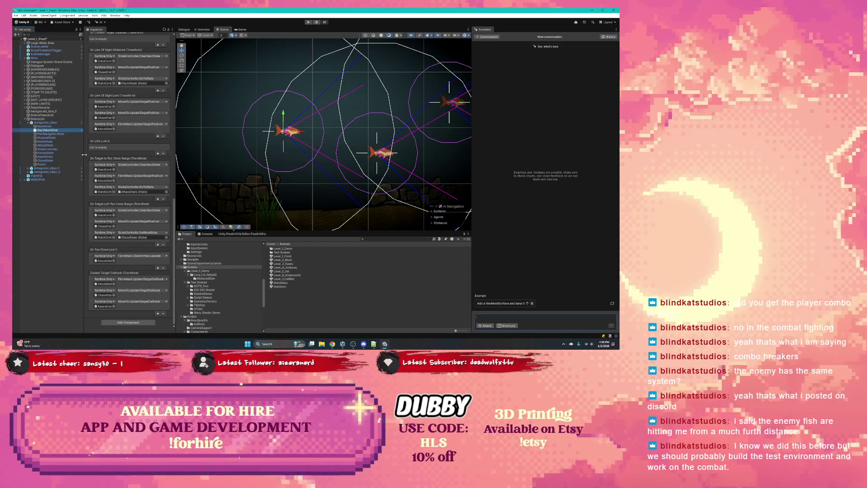
scroll(115, 155, "up", 10)
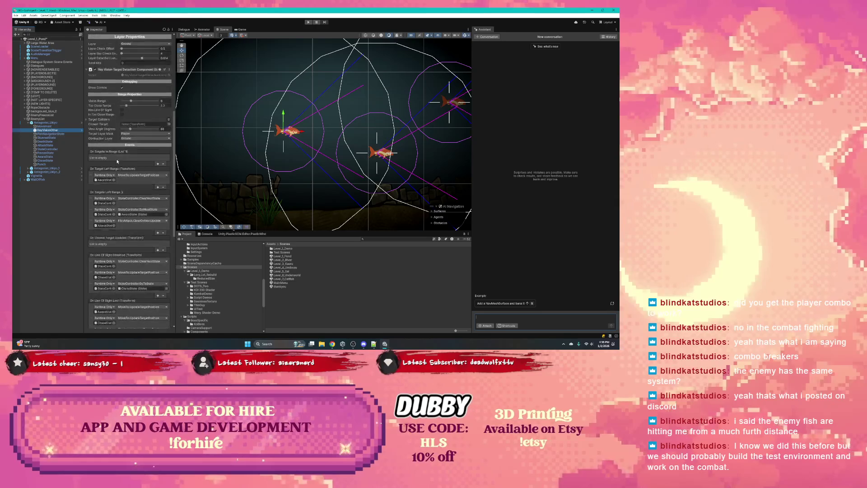
scroll(126, 167, "up", 3)
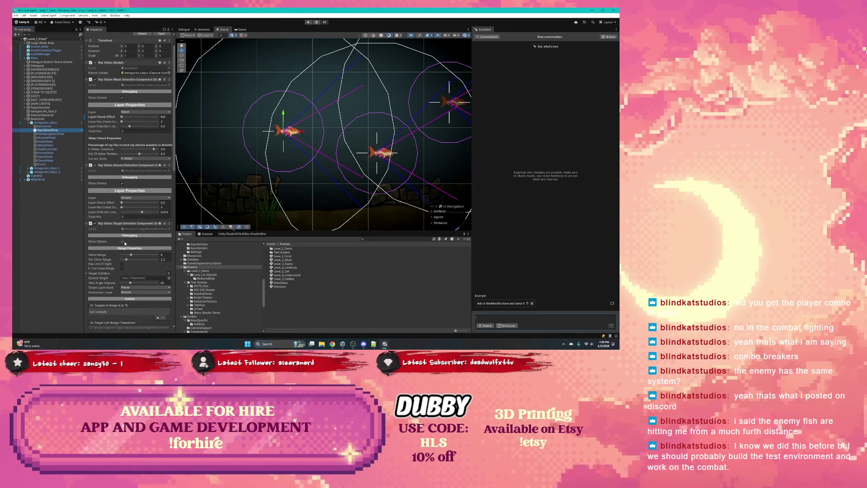
scroll(126, 236, "down", 3)
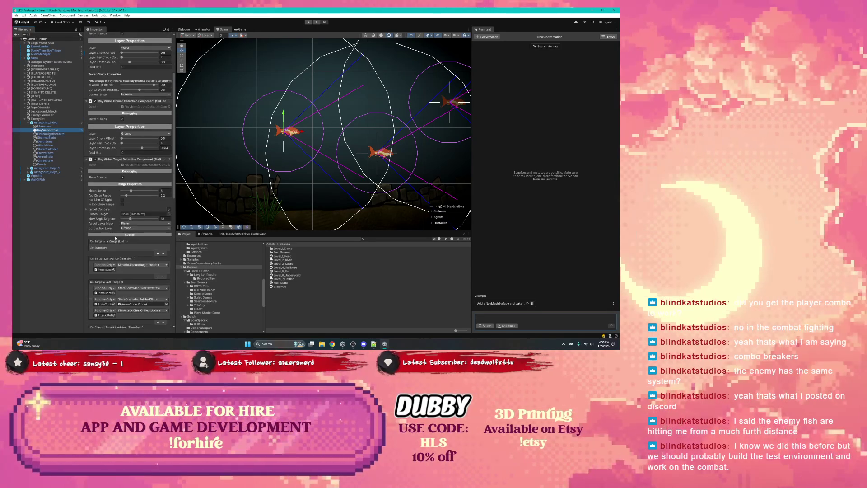
scroll(115, 240, "up", 3)
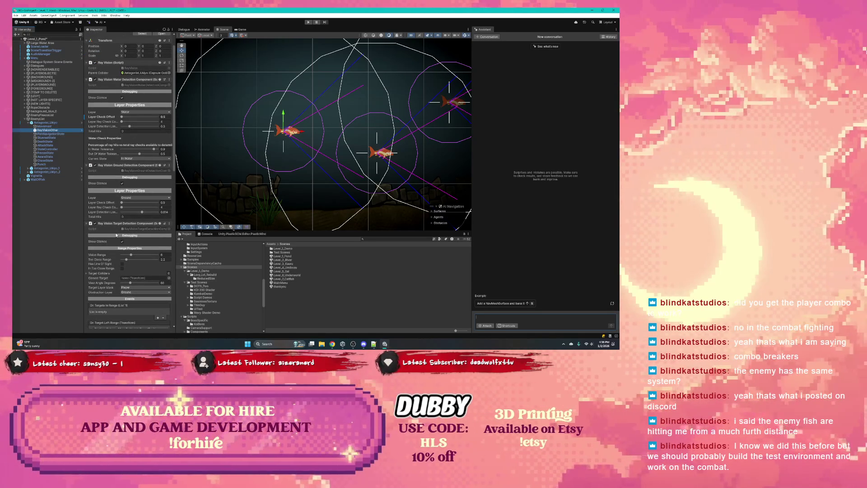
scroll(116, 233, "down", 3)
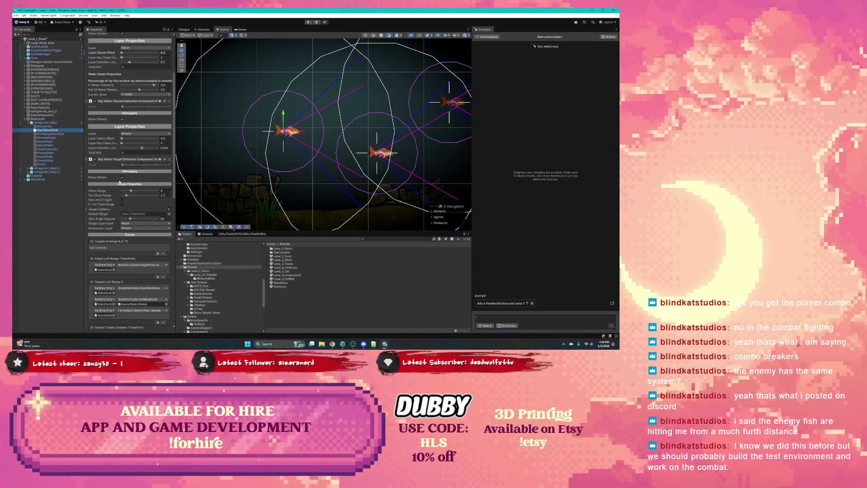
scroll(118, 182, "down", 5)
scroll(120, 182, "down", 10)
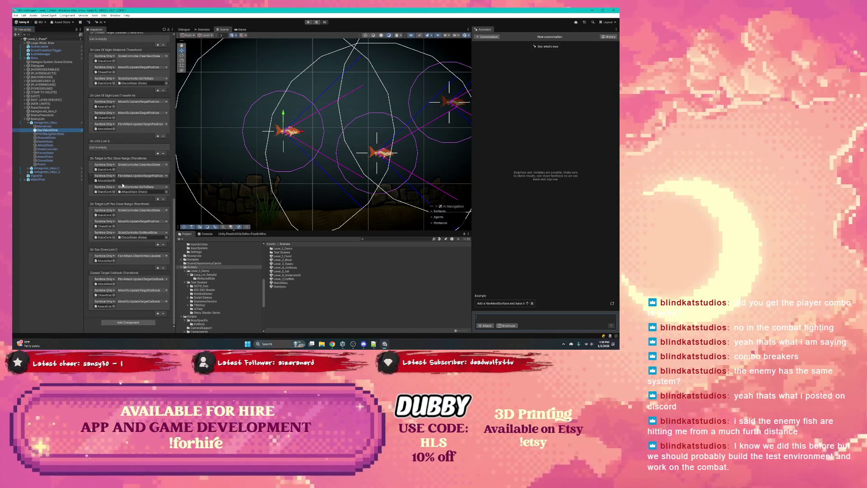
scroll(121, 187, "up", 15)
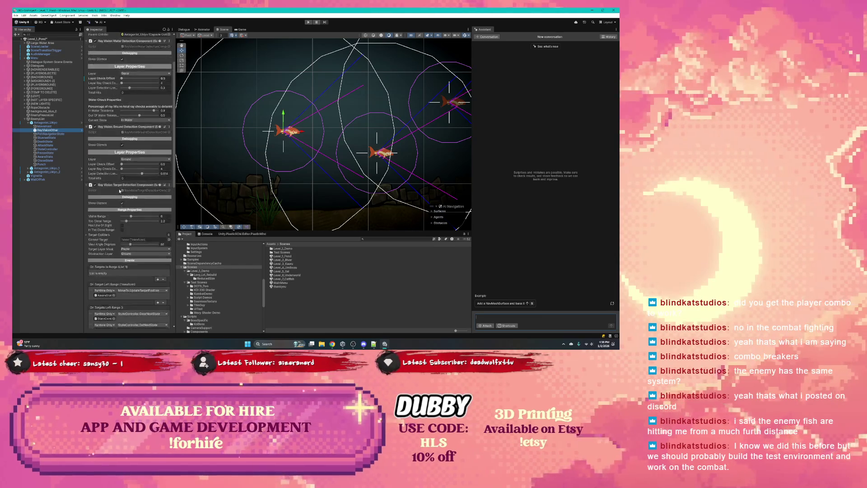
scroll(110, 196, "down", 1)
scroll(110, 199, "down", 12)
scroll(109, 200, "up", 5)
scroll(111, 200, "up", 5)
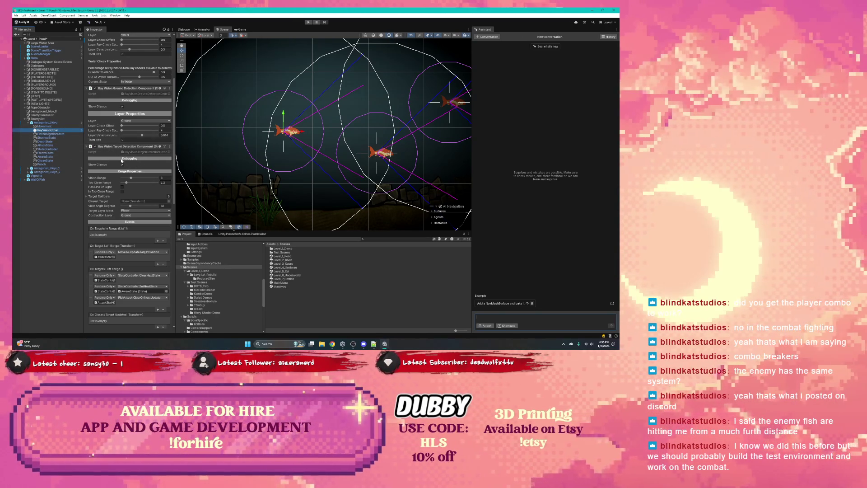
scroll(121, 160, "up", 2)
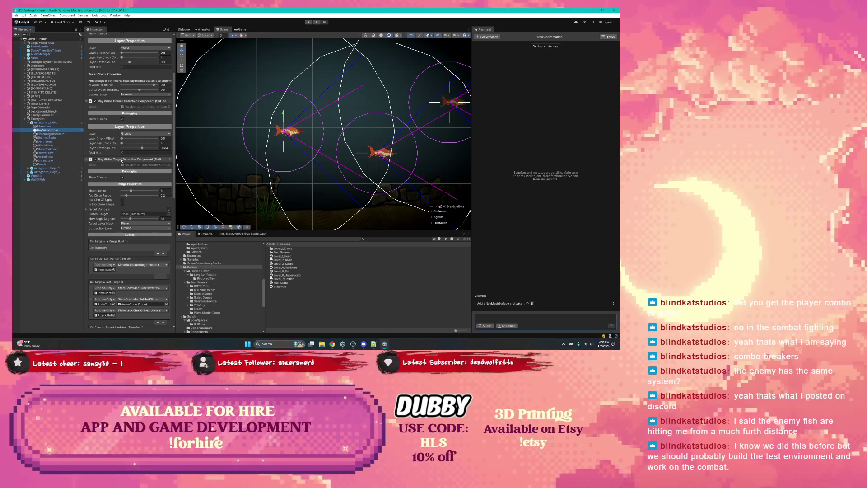
scroll(119, 173, "up", 5)
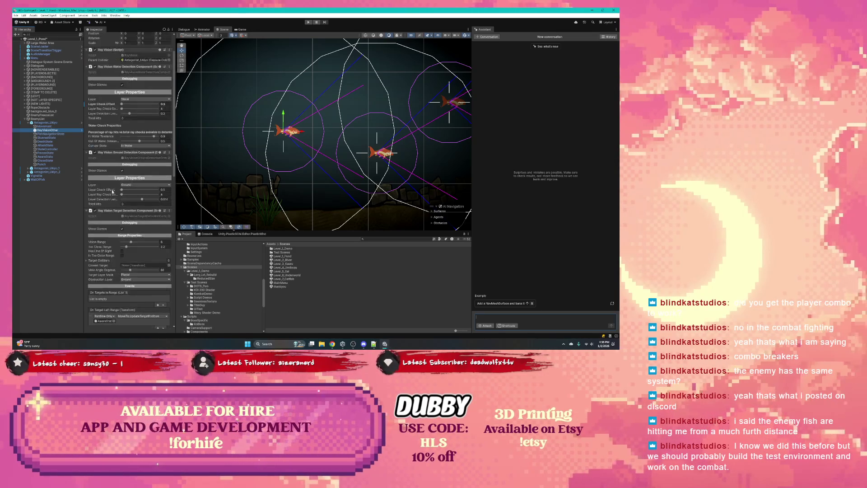
scroll(114, 185, "down", 5)
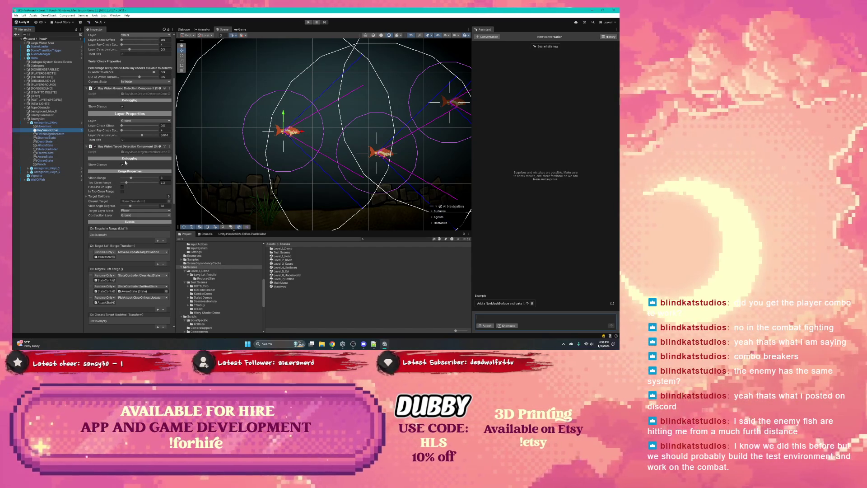
scroll(122, 171, "down", 1)
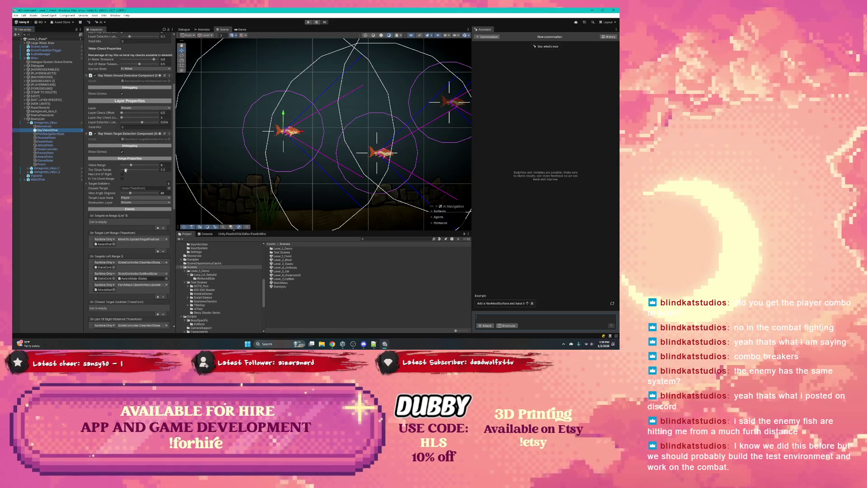
scroll(126, 170, "down", 1)
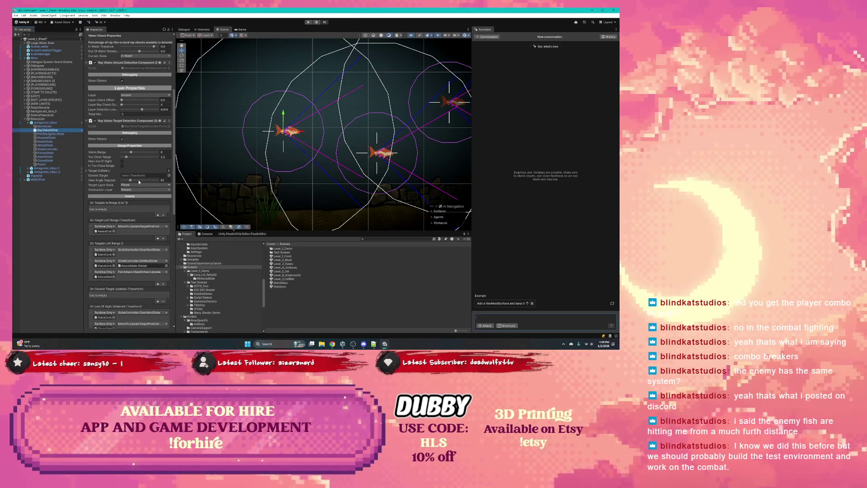
scroll(132, 175, "up", 1)
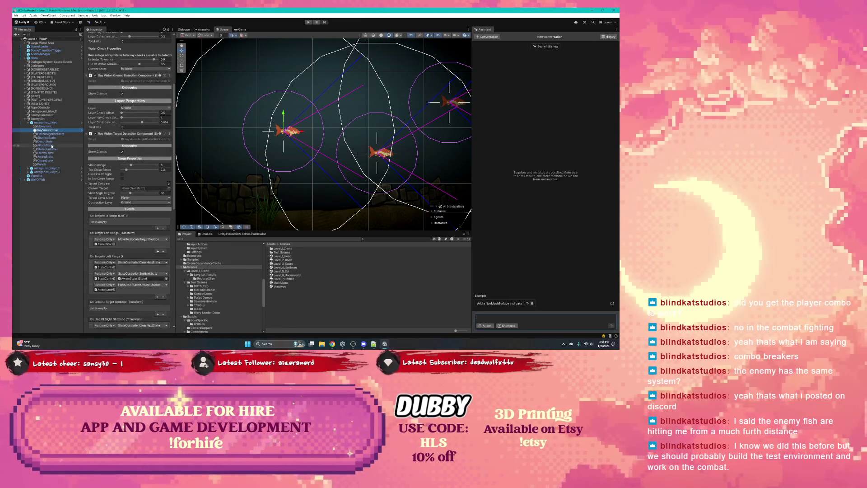
scroll(109, 166, "down", 11)
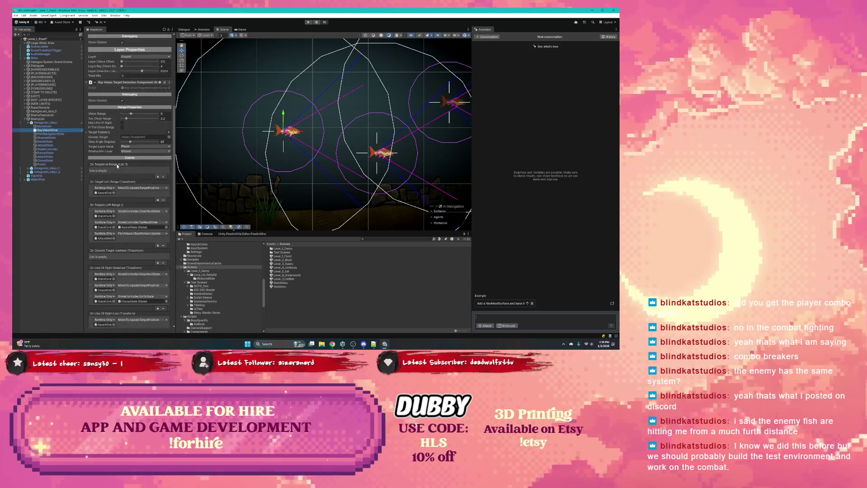
scroll(116, 165, "down", 4)
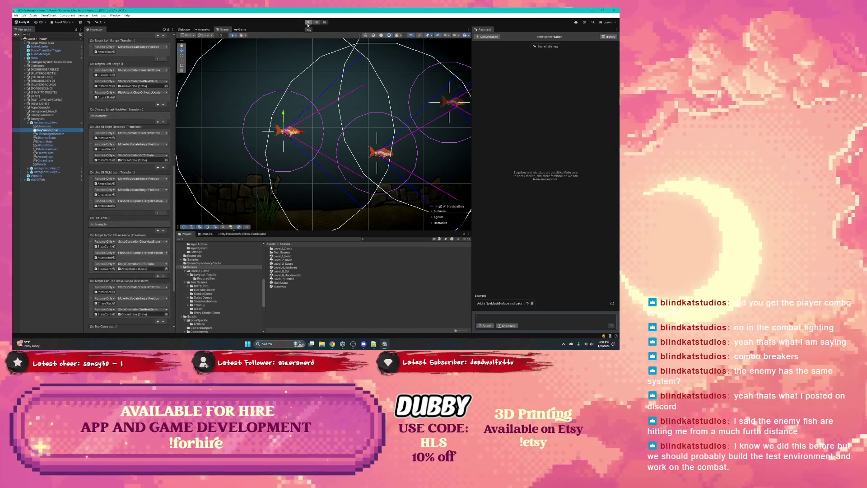
left_click(47, 130)
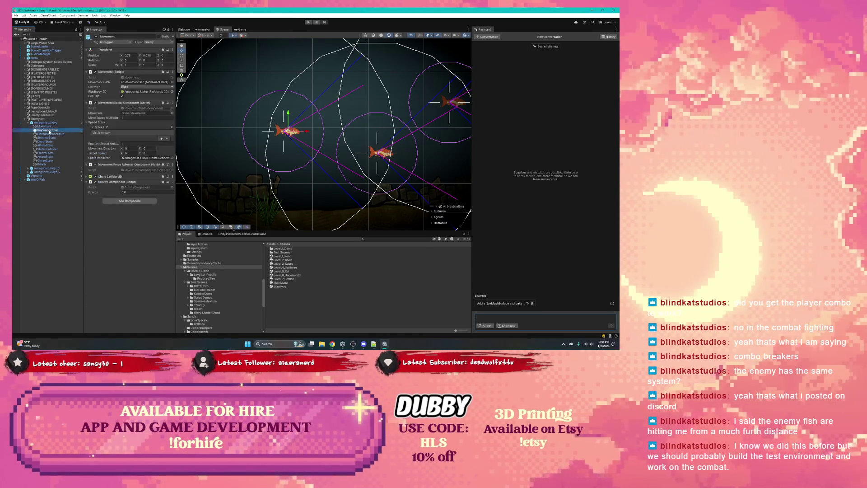
- Set the AttackState Fish Attack Distance Threshold to 0.3 and start play mode to test
left_click(45, 145)
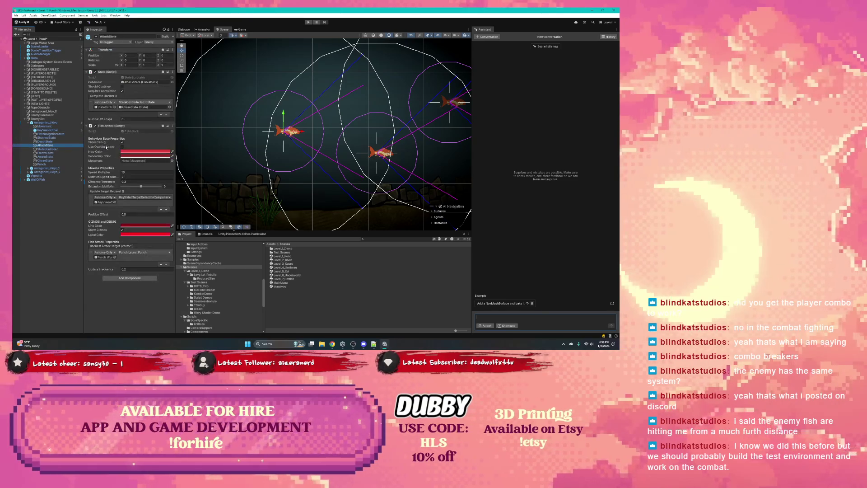
left_click(122, 181)
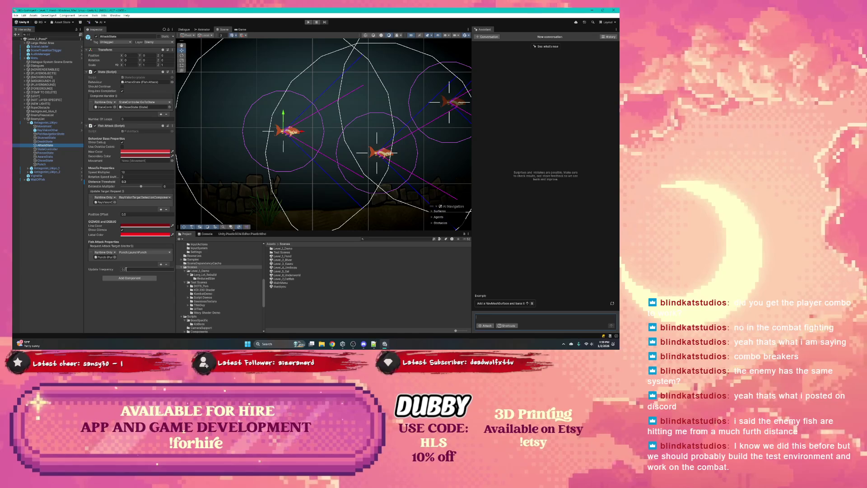
left_click(305, 21)
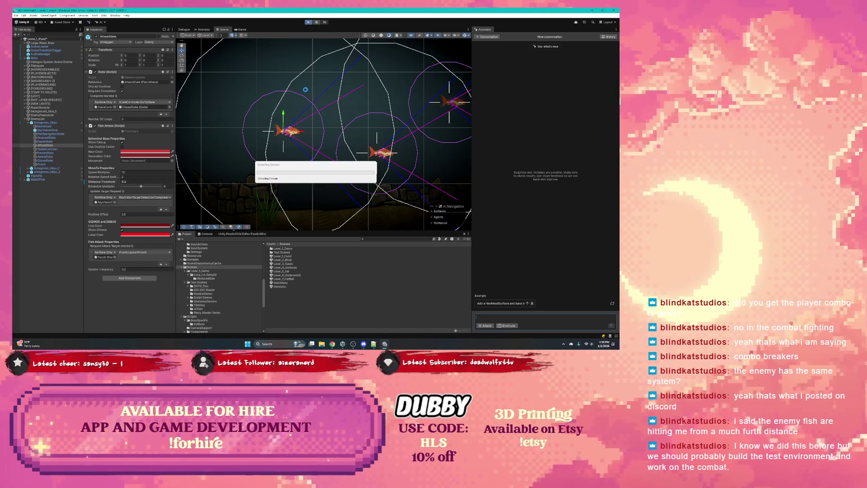
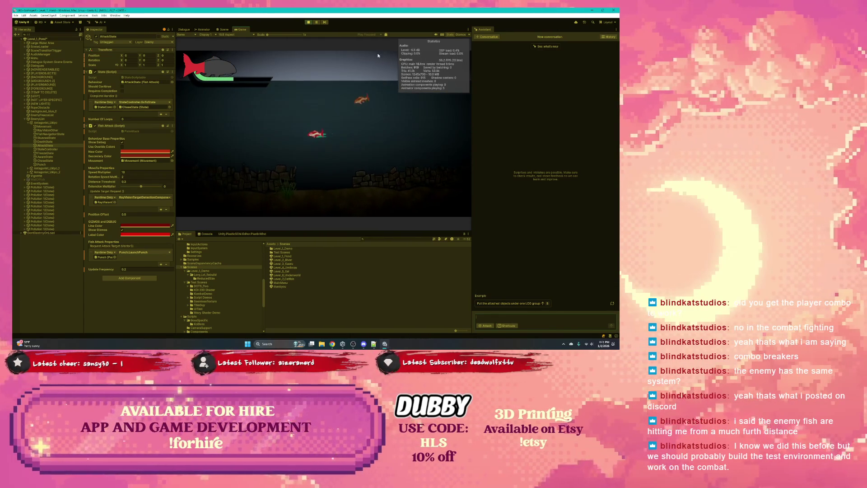
- Turn on Gizmos in the running Game view so each fish shows its current and next state
left_click(457, 35)
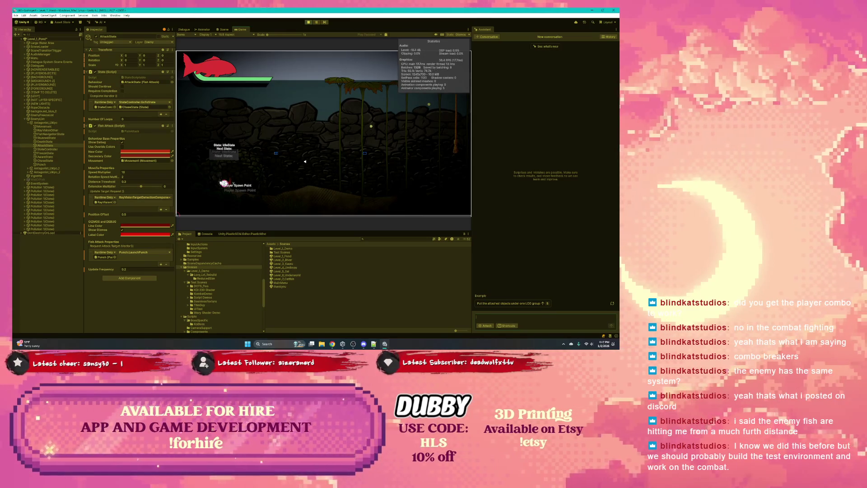
key("alt+Tab")
key("alt+Tab")
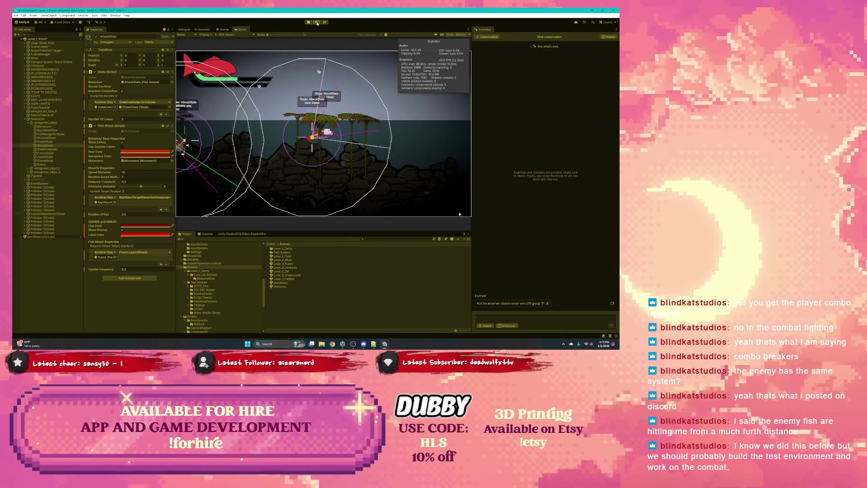
- Switch to the Scene view, select PulleyObject, and frame the fish enemies with their state labels
key("ctrl+1")
scroll(217, 114, "down", 3)
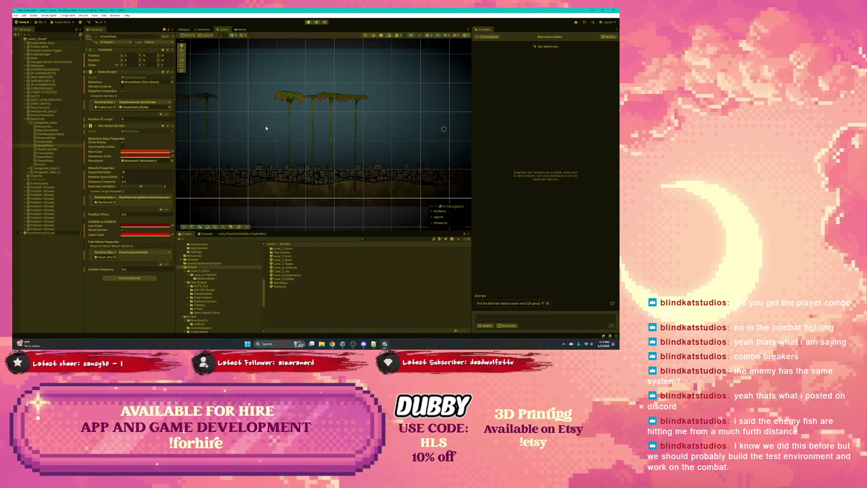
scroll(266, 128, "up", 3)
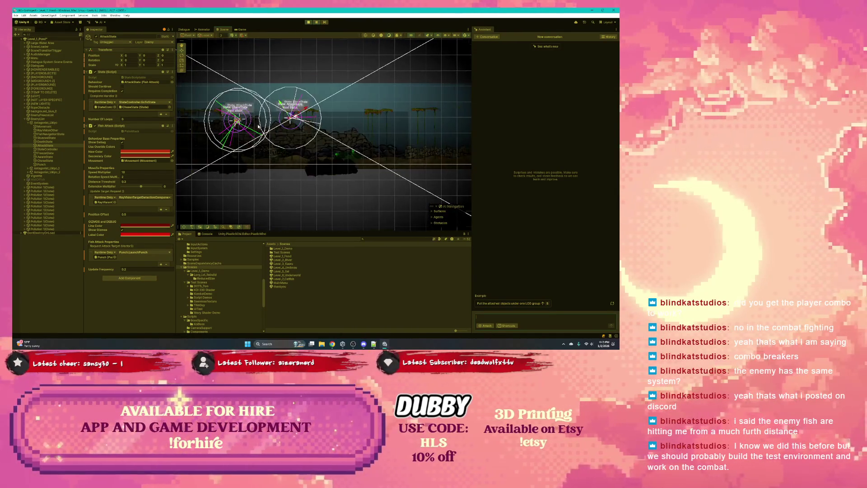
scroll(258, 127, "up", 5)
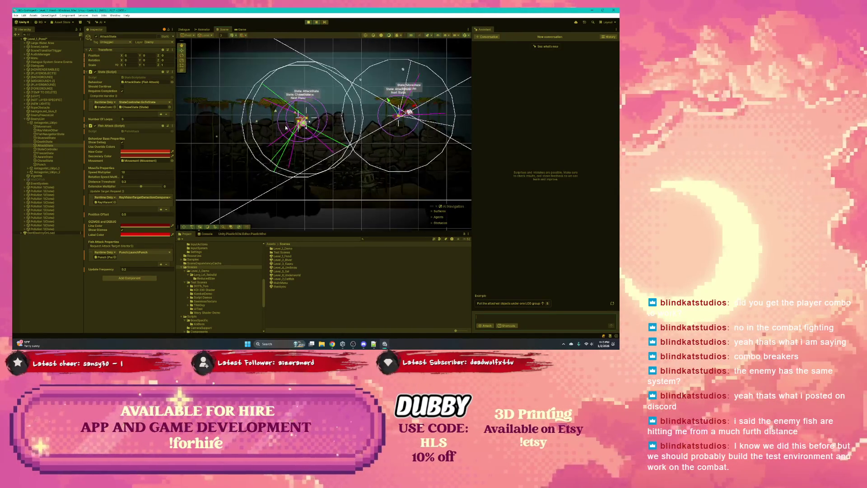
left_click(307, 121)
left_click(307, 121)
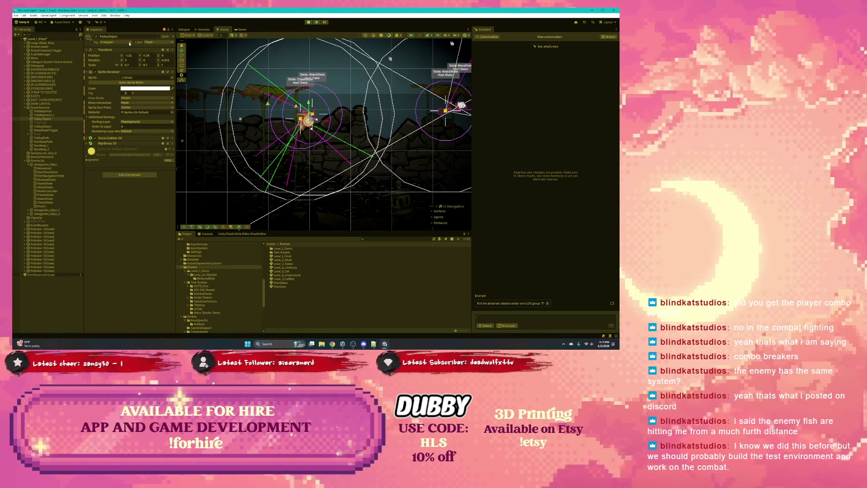
left_click(51, 118)
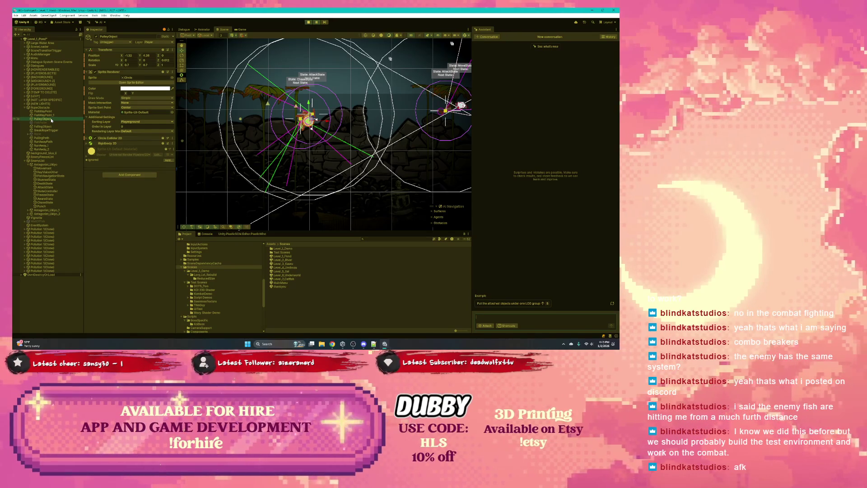
left_click_drag(400, 112, 318, 121)
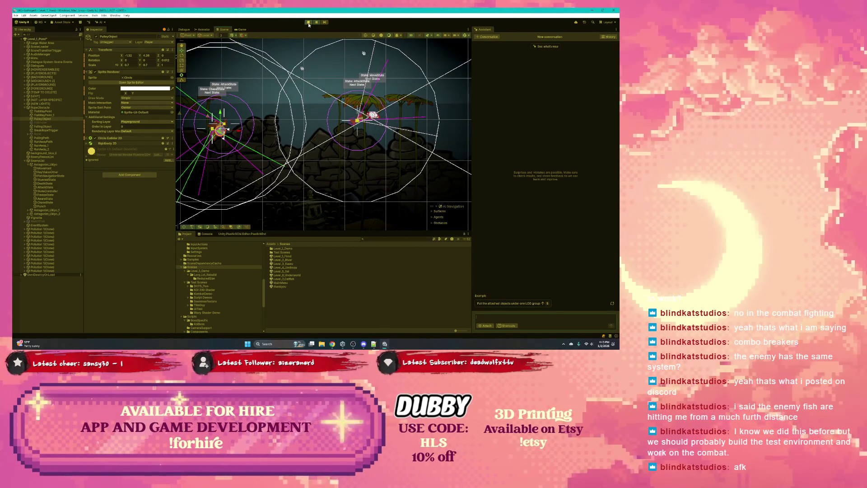
- Stop Play mode and check PulleyObject's layer options without changing them
left_click(307, 22)
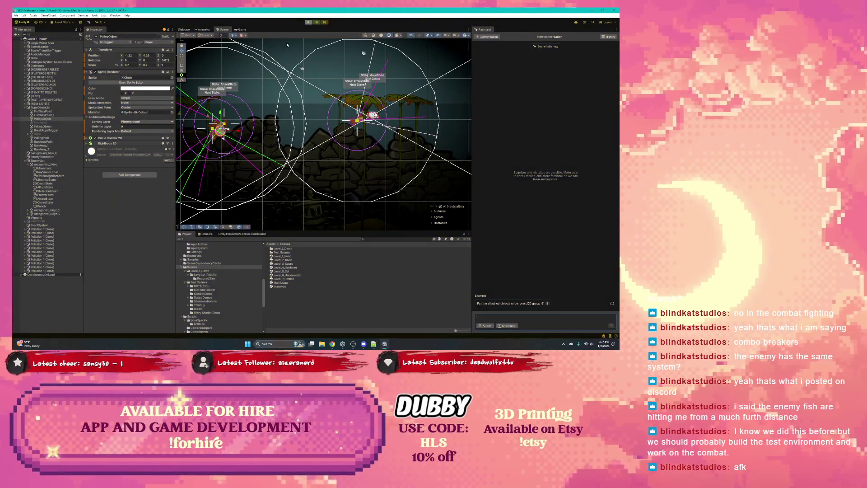
left_click(161, 43)
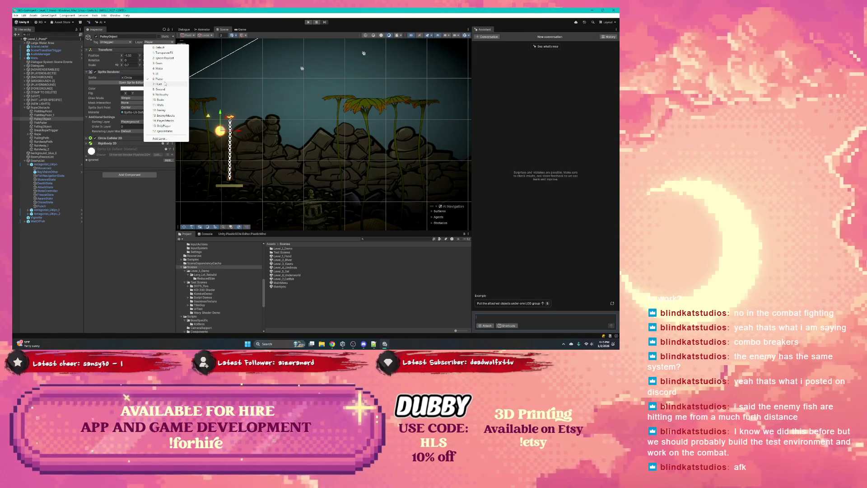
left_click(209, 107)
- Inspect lilypad_cutout_3, PulleyObject and the FishWayPoint marker in the Scene view
left_click(206, 102)
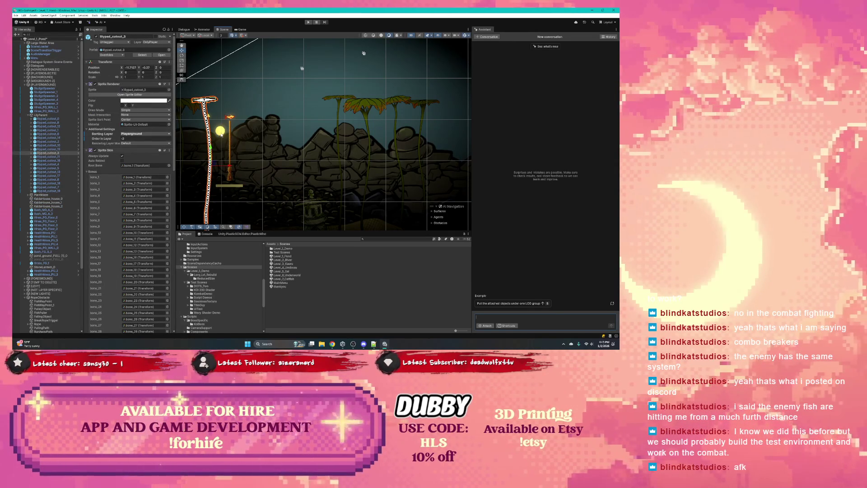
left_click(220, 134)
left_click(220, 134)
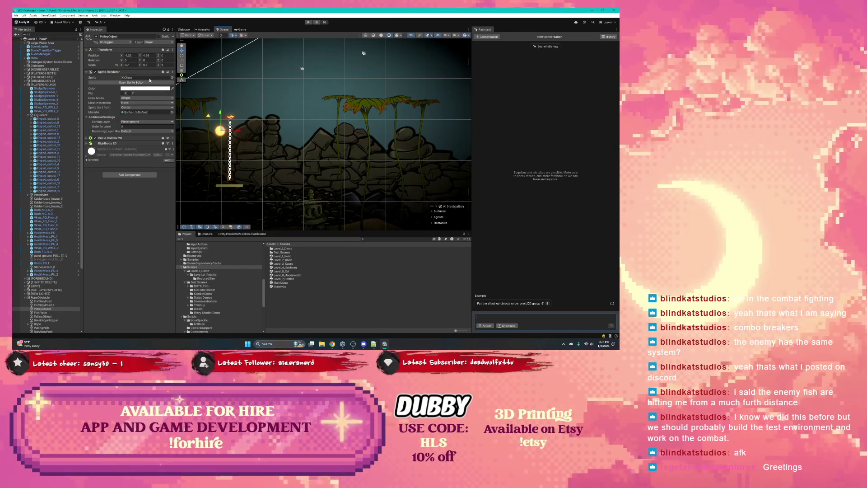
left_click(208, 118)
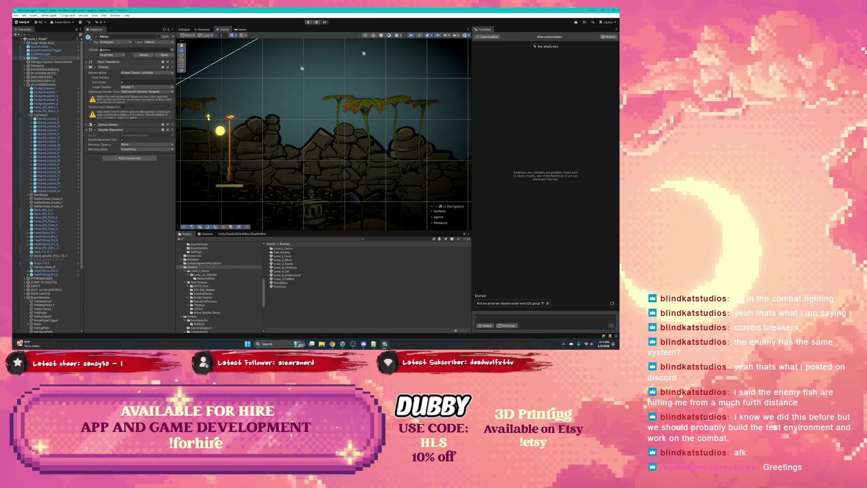
- Select StoneLantern_0, PulleyObject and FishPuller, leaving PulleyObject's layer unchanged for now
left_click(311, 210)
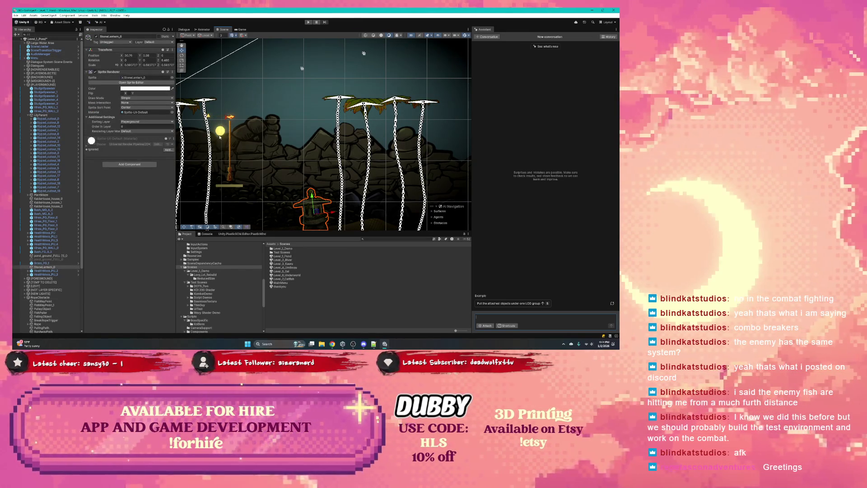
left_click(233, 178)
left_click(159, 42)
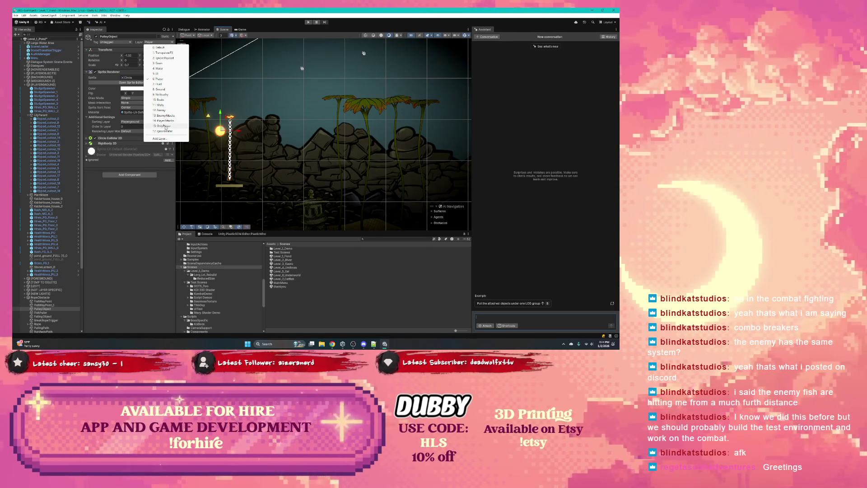
left_click(229, 117)
left_click(229, 117)
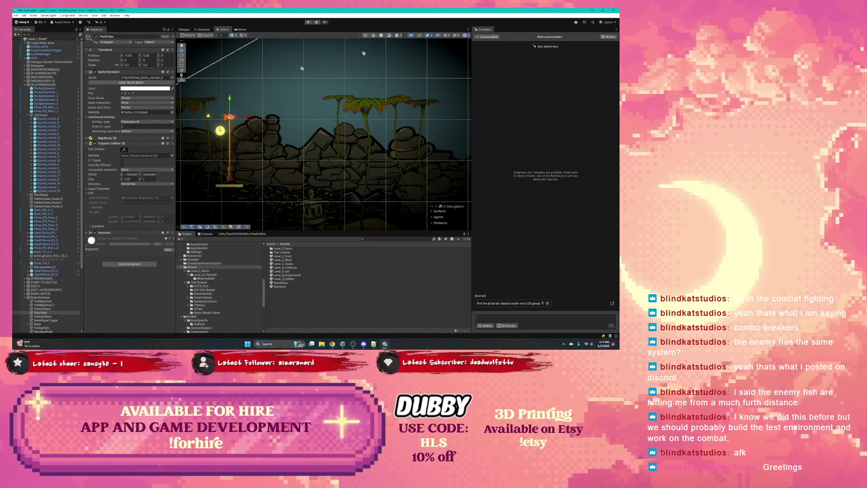
- Put PulleyObject on the 0: Default layer and pan to show the level around the pulley
left_click(219, 130)
left_click(159, 42)
left_click(163, 48)
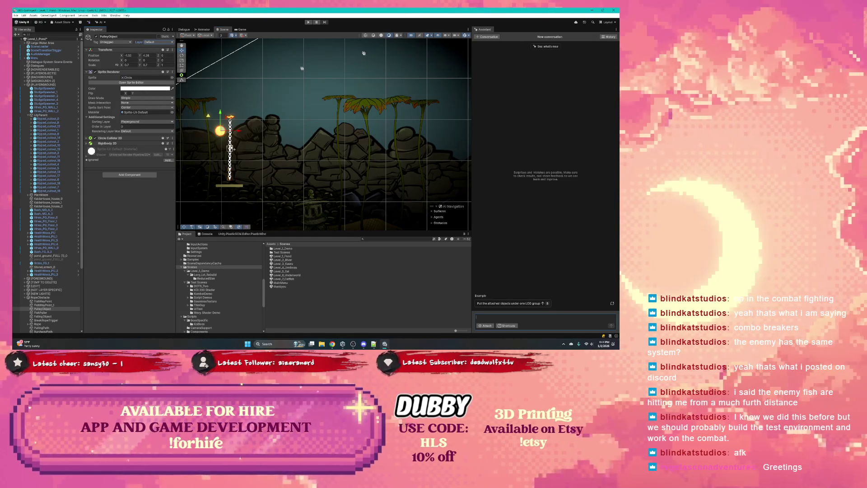
scroll(203, 156, "down", 2)
left_click_drag(203, 156, 259, 150)
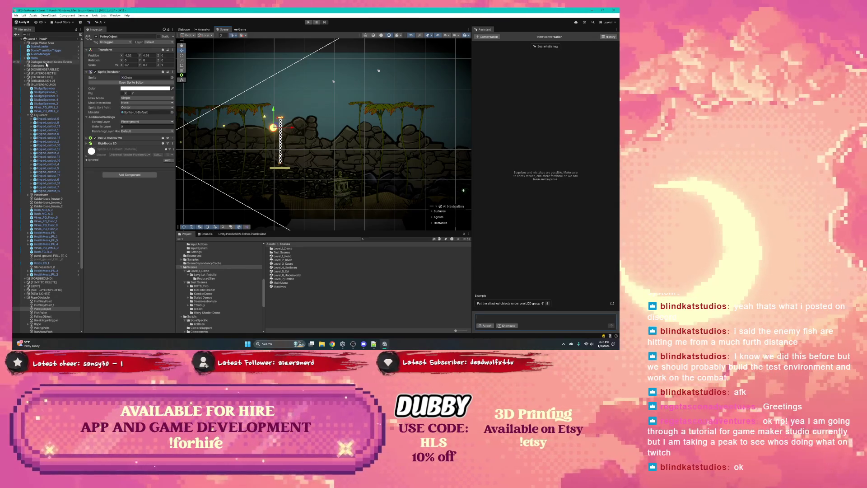
- Zoom and pan the Scene view onto the three fish enemies and their detection circles
left_click(15, 16)
left_click(100, 77)
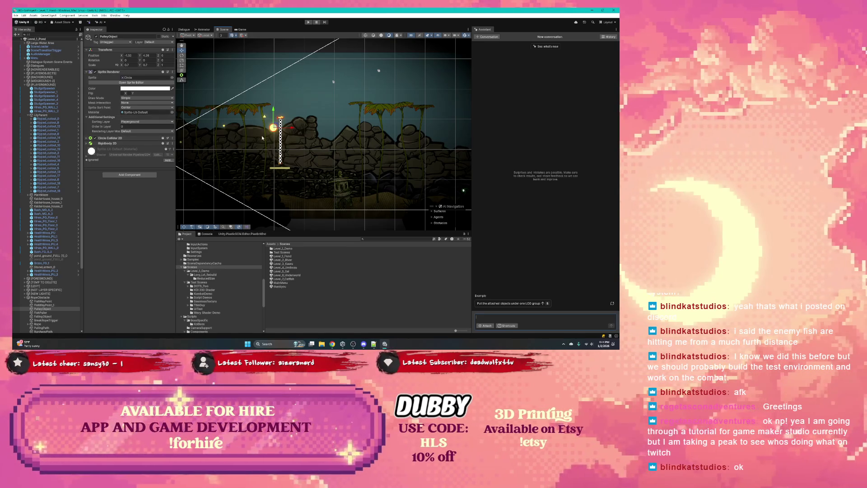
scroll(284, 146, "up", 5)
mouse_move(323, 144)
left_mouse_down()
mouse_move(469, 144)
mouse_move(290, 153)
mouse_move(323, 138)
left_mouse_up()
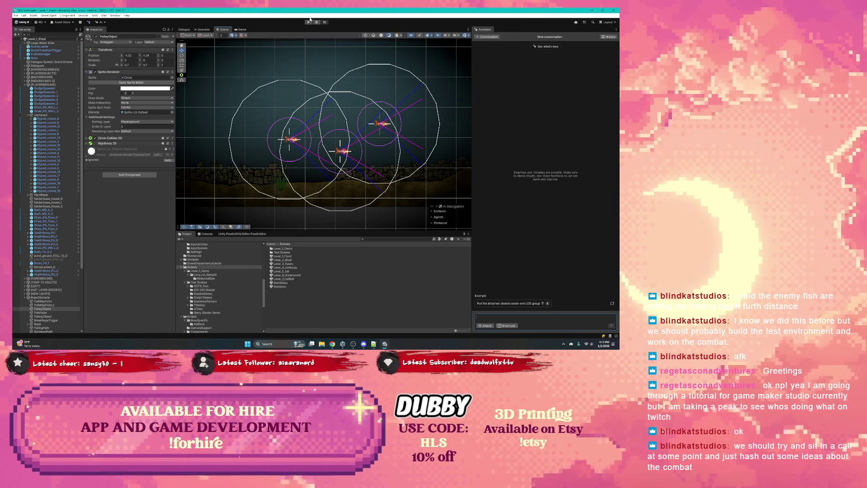
- Check the Windows tray flyouts, then select the Antagonist_Ukiyo fish enemy in the Scene view
left_click(588, 343)
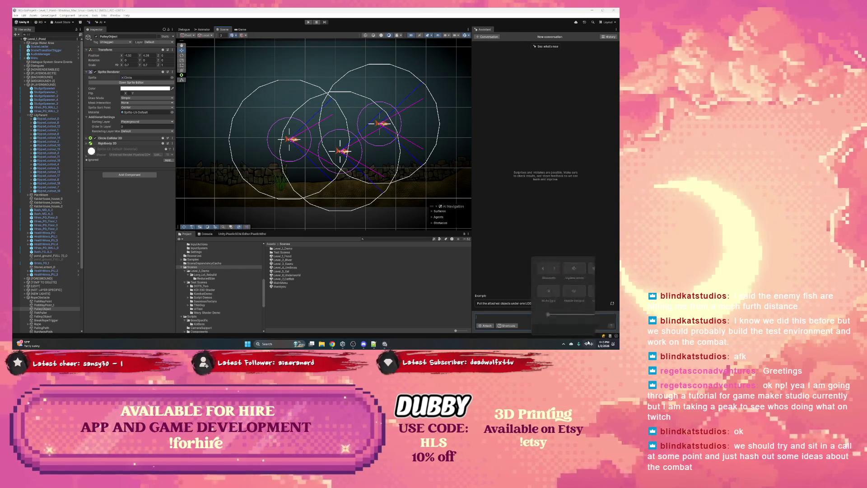
left_click(604, 344)
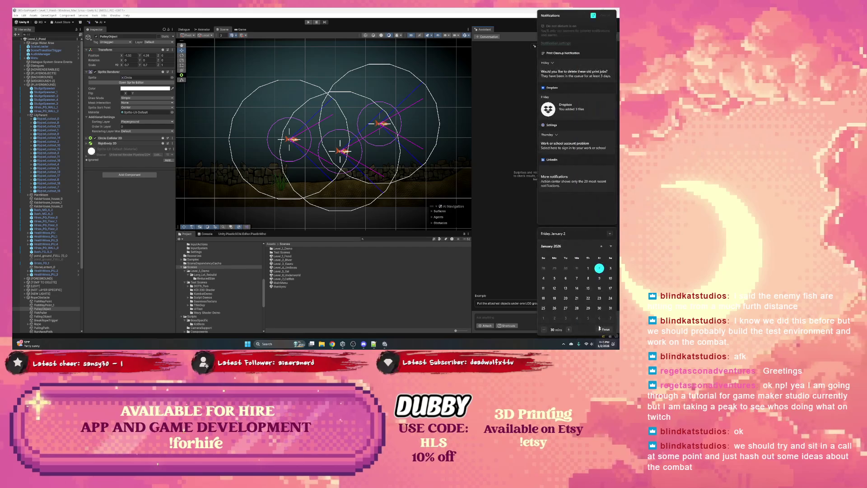
left_click(520, 277)
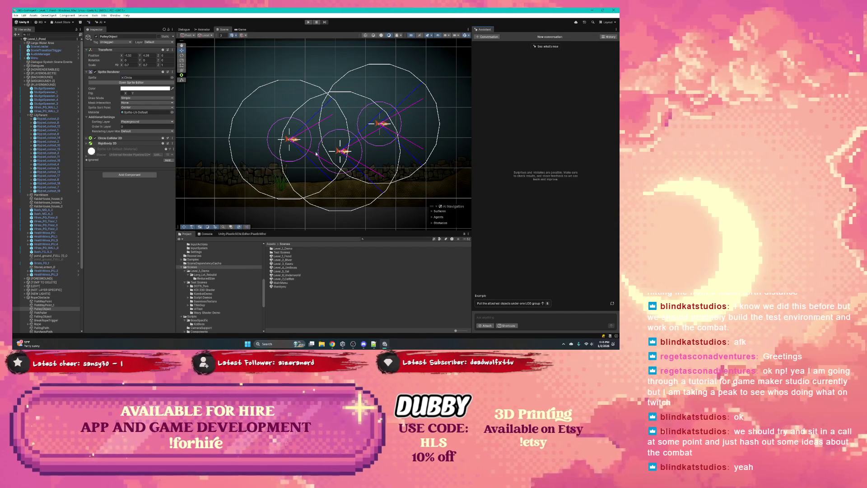
left_click(293, 141)
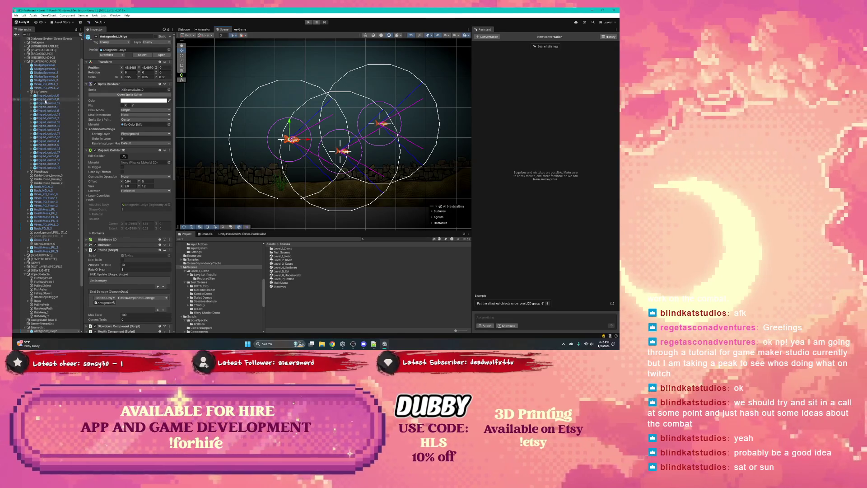
- Expand [PLAYEROBJECTS], select Player, and scroll through its components and child objects
scroll(60, 106, "down", 3)
scroll(59, 106, "up", 4)
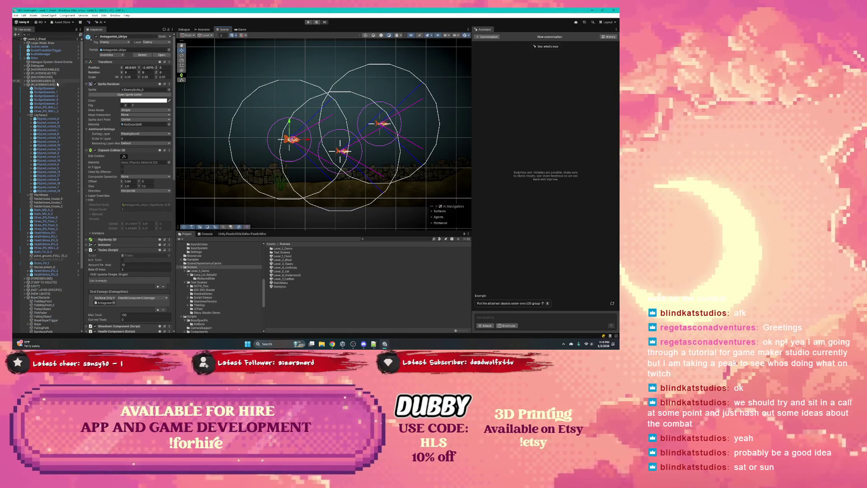
left_click(26, 73)
left_click(38, 81)
left_click(28, 80)
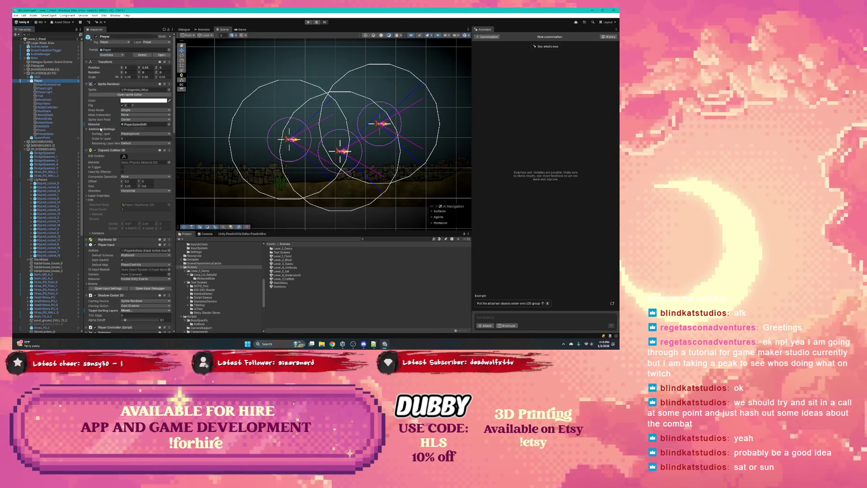
scroll(125, 140, "down", 10)
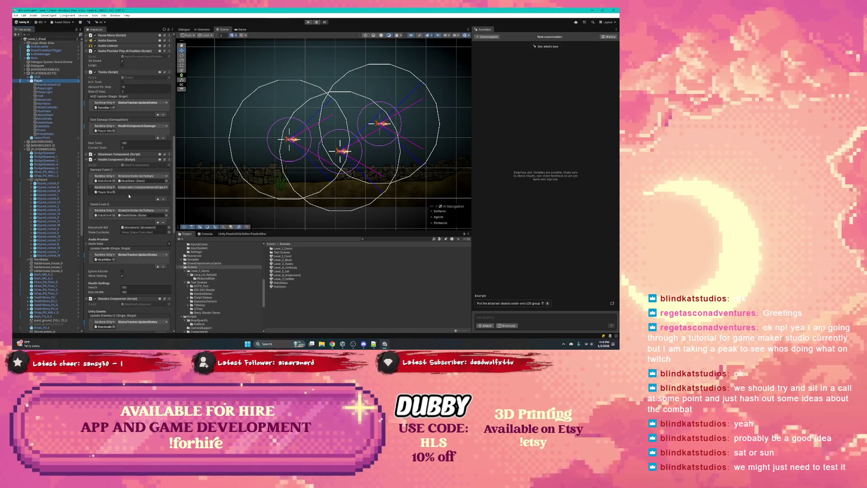
scroll(128, 195, "down", 10)
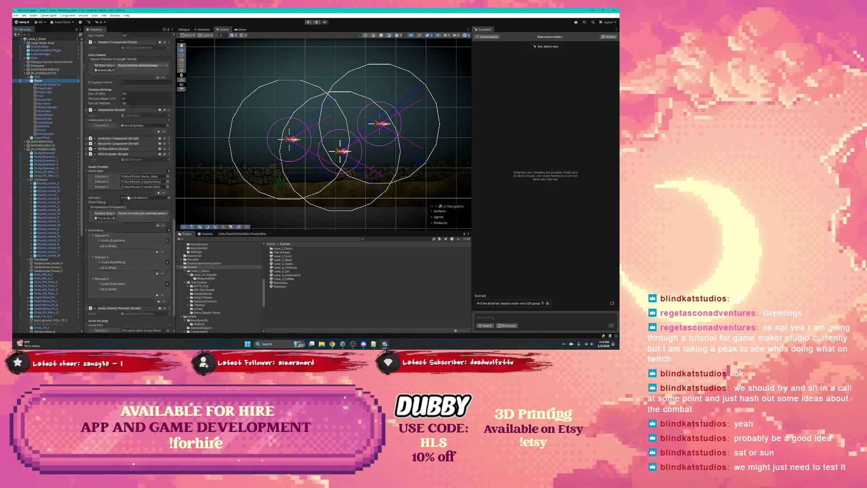
scroll(128, 198, "down", 3)
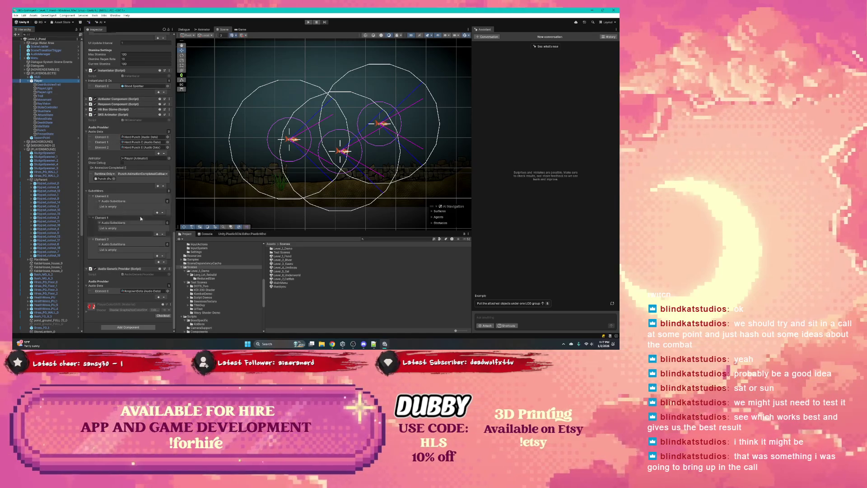
- Briefly inspect DeathBubbleTrail, then reselect Player to show its components
left_click_drag(175, 186, 176, 186)
left_click(42, 84)
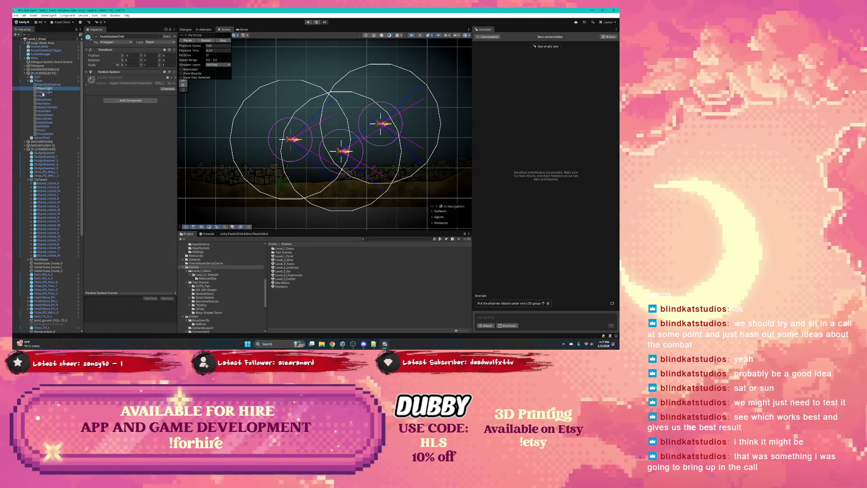
left_click(38, 80)
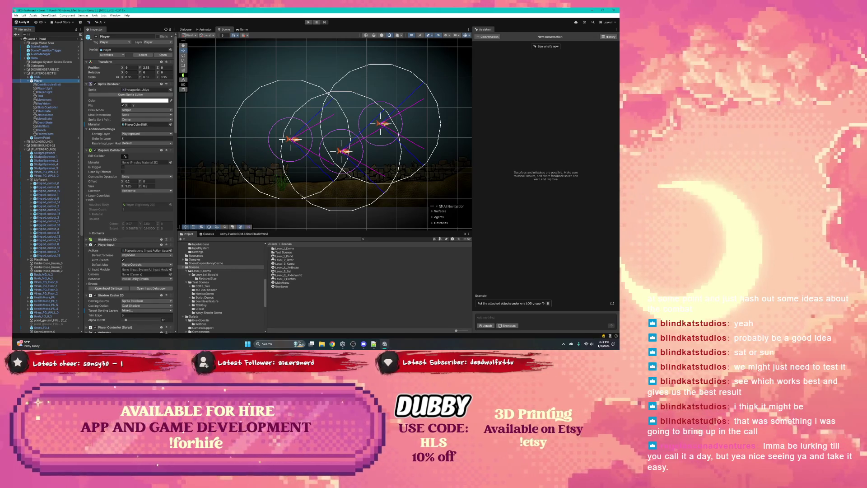
key("alt+Tab")
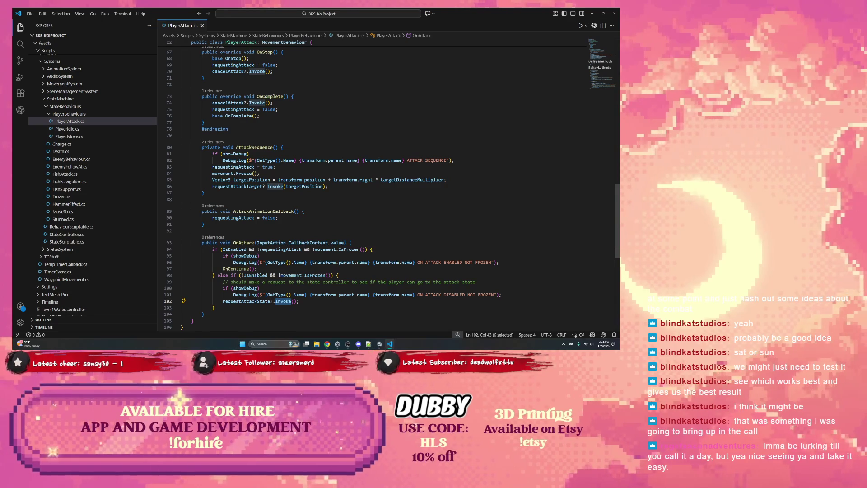
- Highlight AttackSequence, targetPosition and requestingAttack in PlayerAttack.cs to trace their uses
scroll(241, 180, "up", 1)
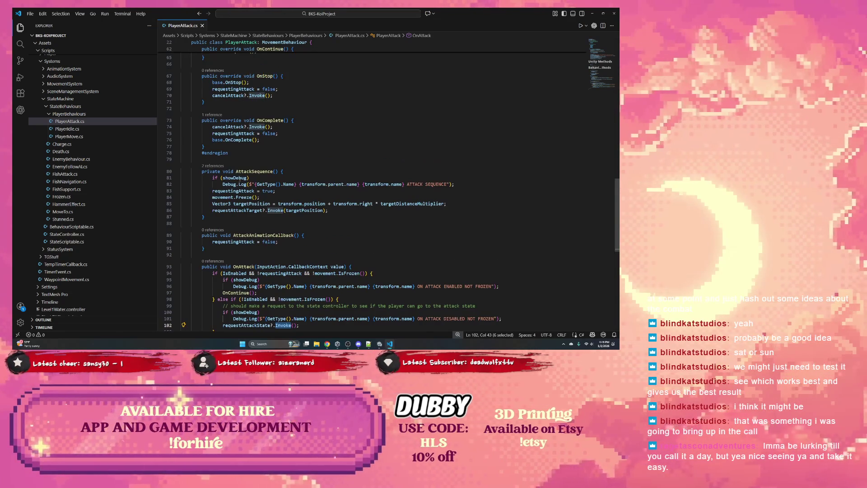
double_click(248, 172)
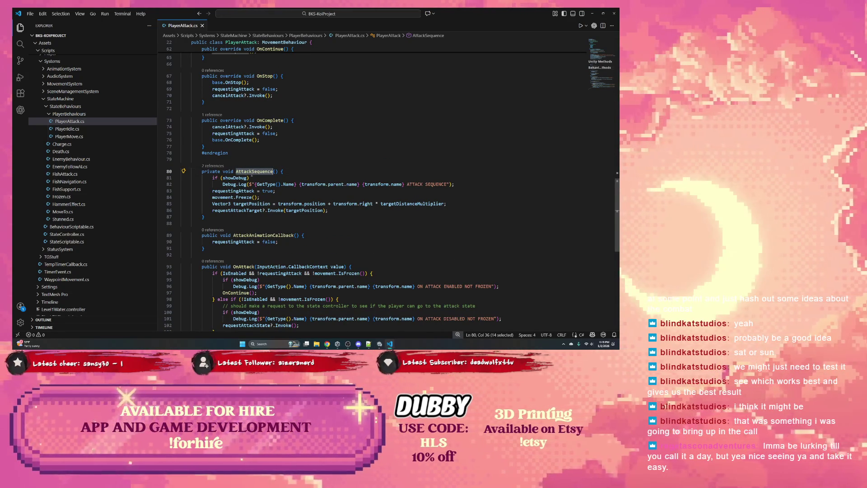
double_click(304, 210)
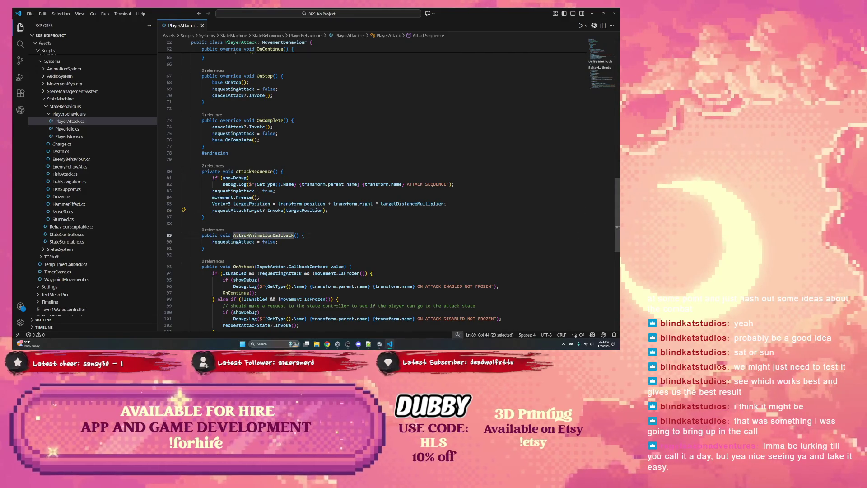
double_click(243, 241)
scroll(282, 229, "down", 2)
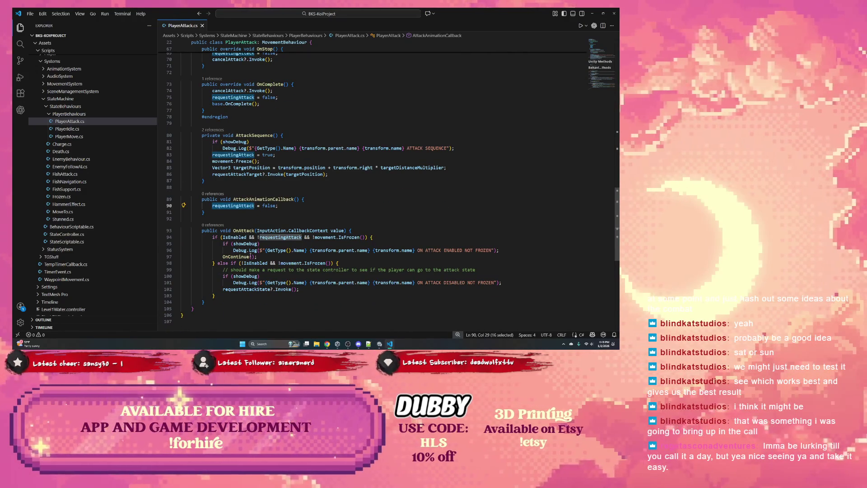
scroll(252, 251, "up", 7)
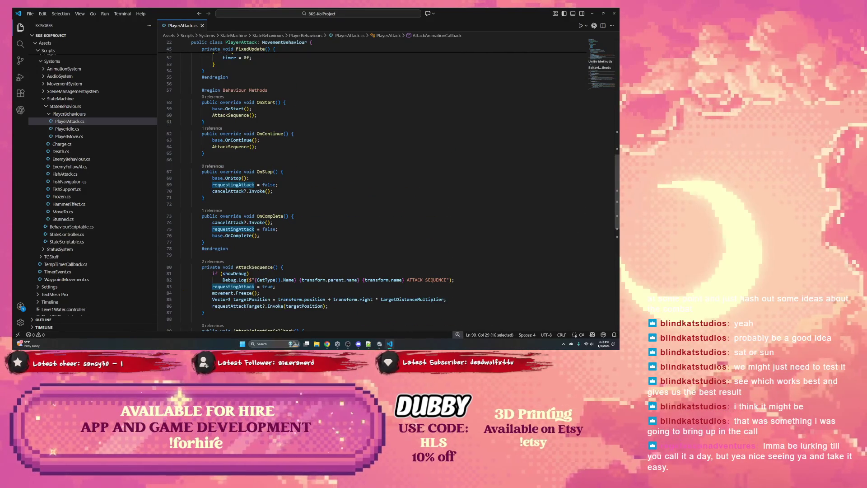
scroll(275, 175, "up", 2)
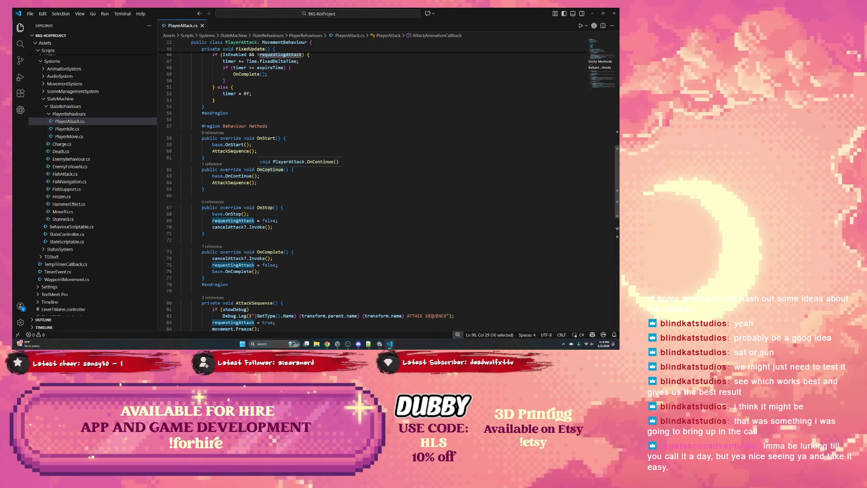
- Review cancelAttack, the FixedUpdate timer, its OnComplete call and the expireTime limit
double_click(229, 226)
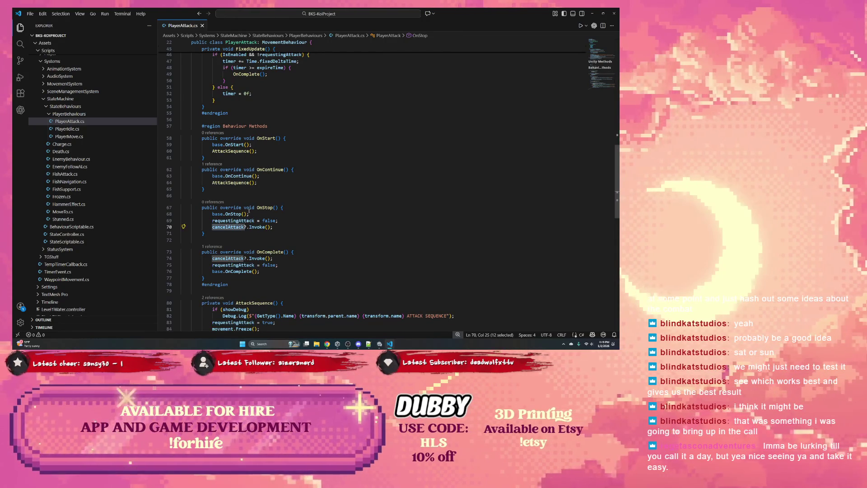
scroll(249, 211, "up", 5)
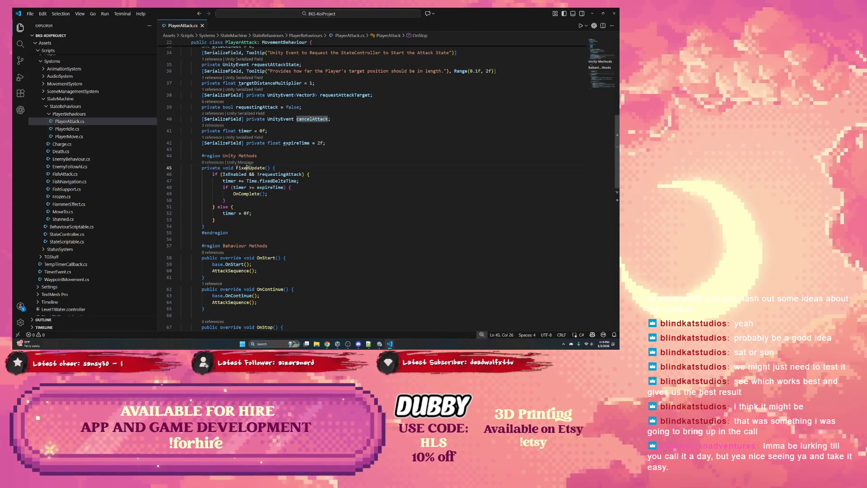
double_click(250, 167)
double_click(246, 194)
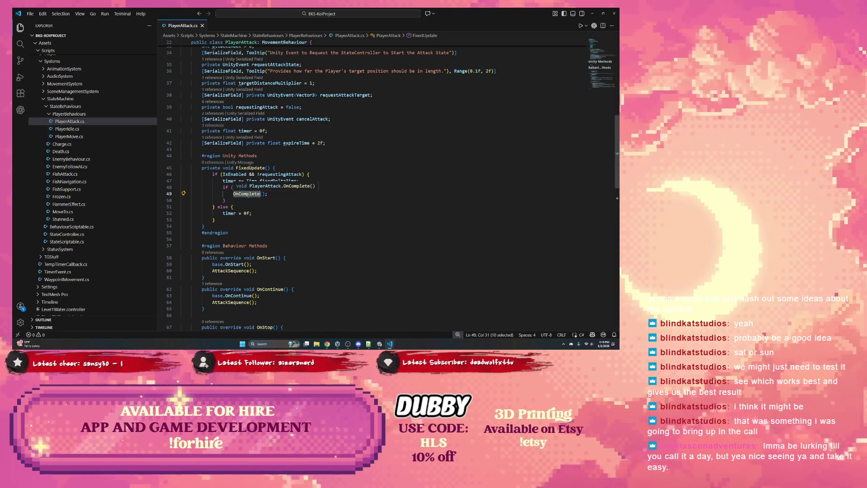
scroll(267, 196, "up", 2)
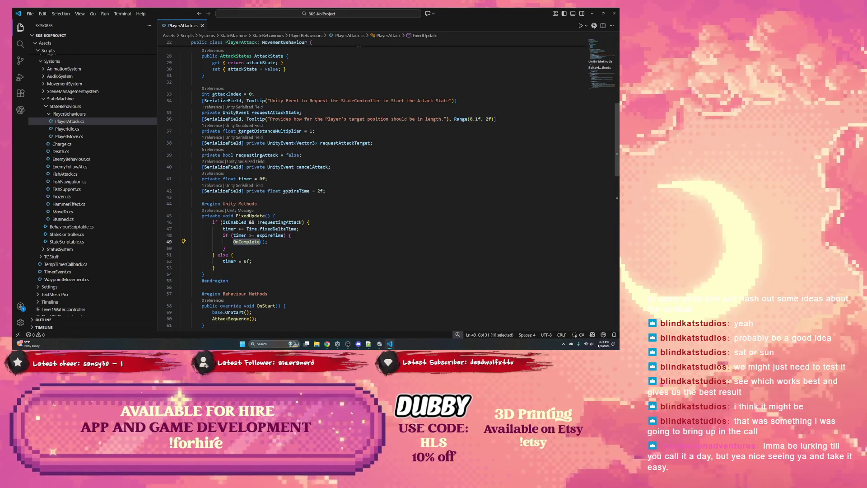
double_click(292, 191)
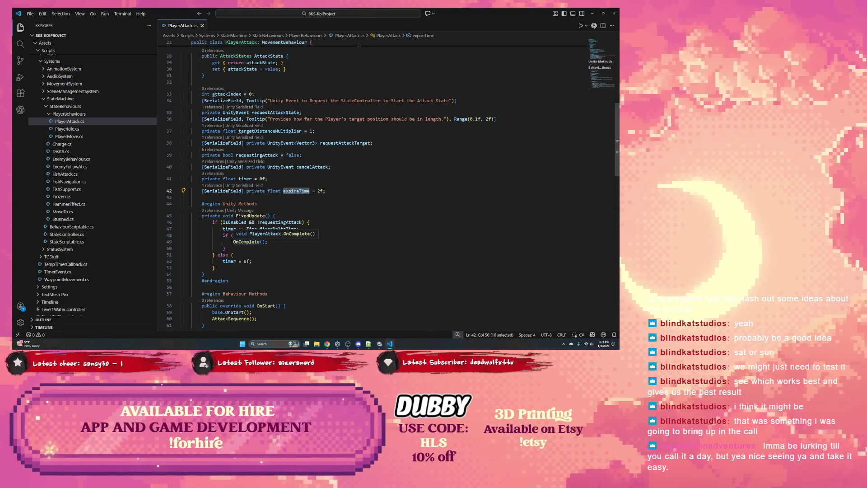
double_click(248, 242)
- Highlight the AttackSequence calls in OnStart and OnContinue, then minimize VS Code
scroll(250, 240, "down", 1)
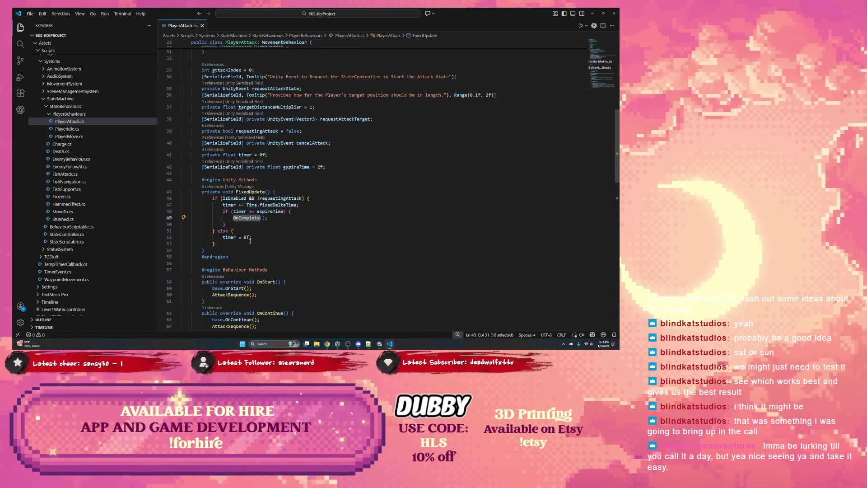
scroll(250, 238, "down", 4)
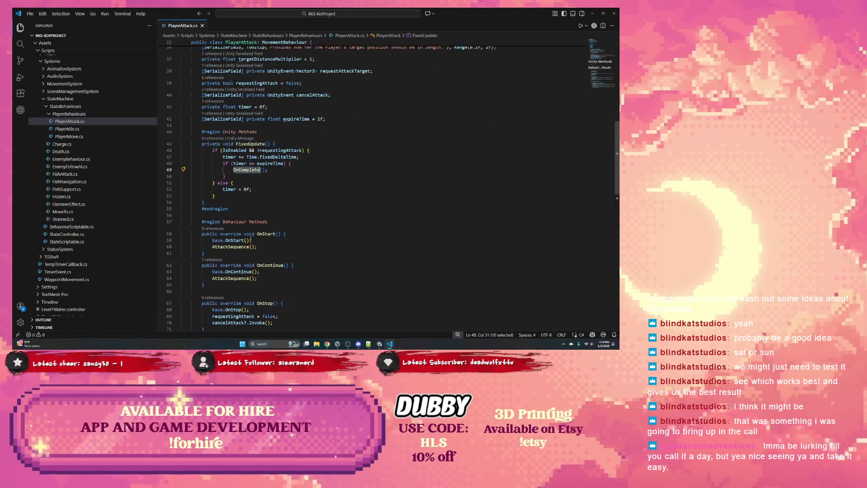
double_click(236, 189)
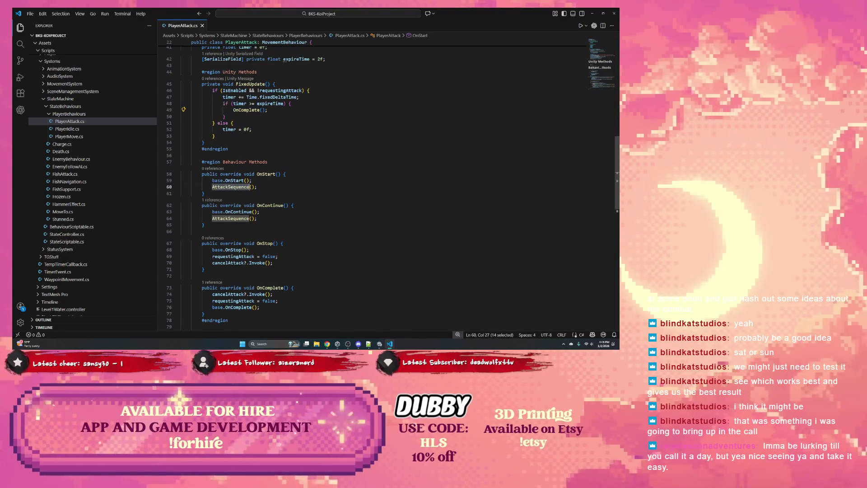
scroll(235, 193, "down", 5)
mouse_move(259, 241)
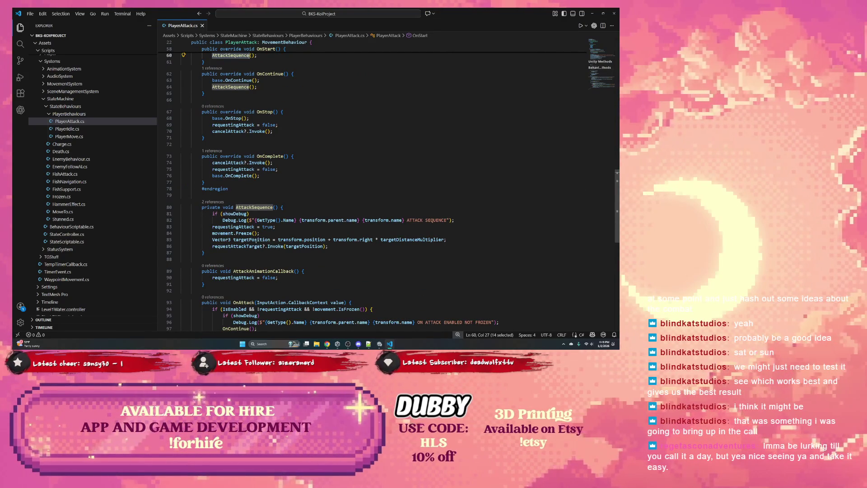
left_click(592, 13)
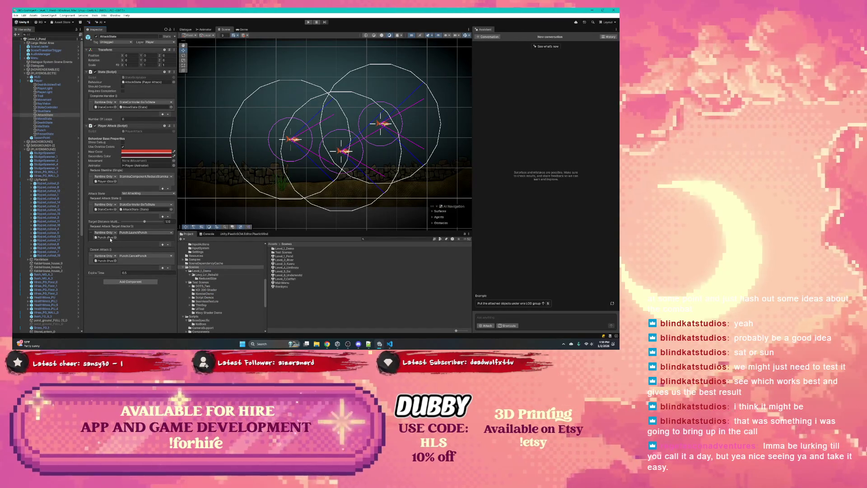
- Select the Punch object and open its script via Edit Script, then return to Unity
left_click(110, 240)
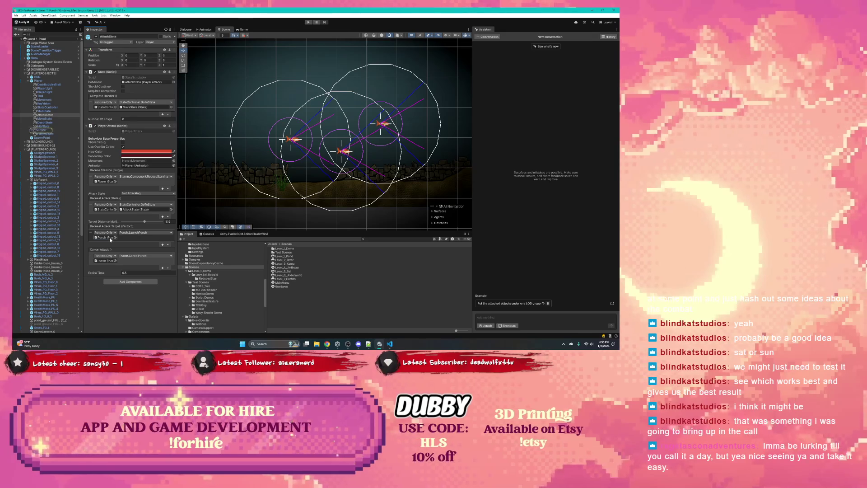
left_click(48, 131)
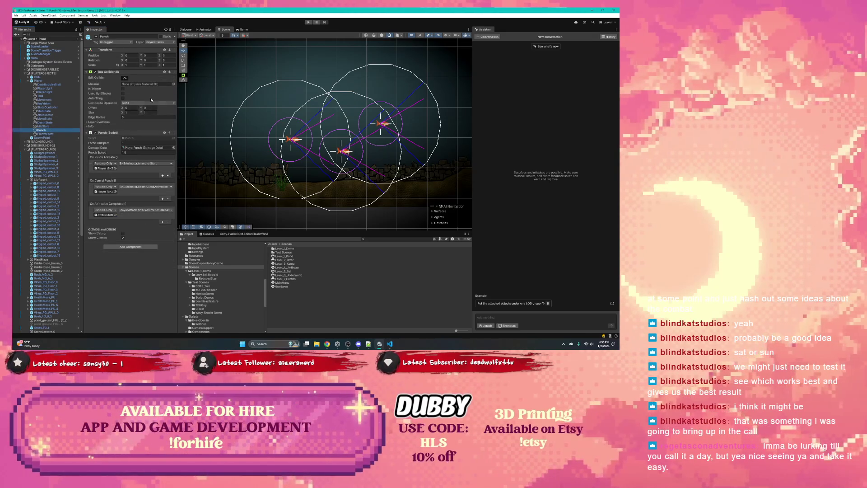
left_click(173, 133)
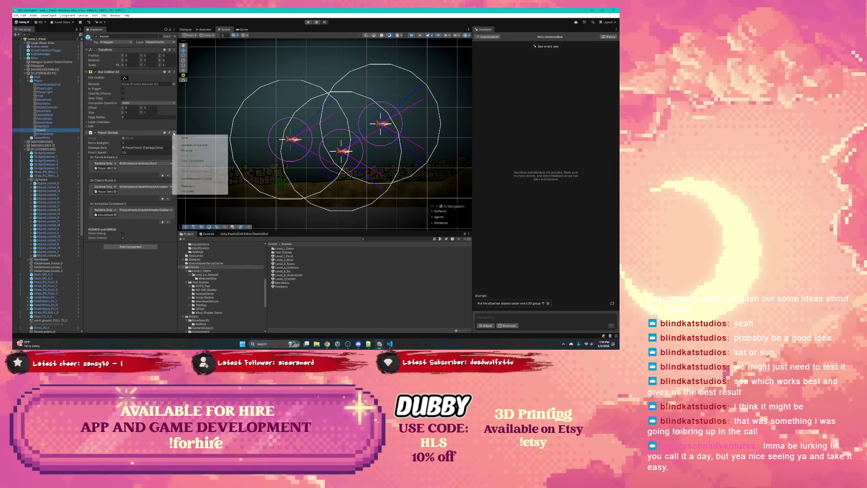
left_click(192, 191)
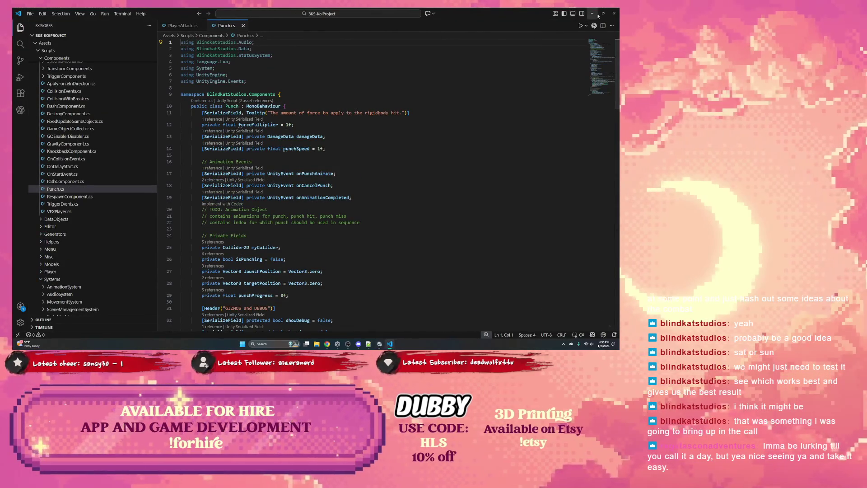
left_click(593, 14)
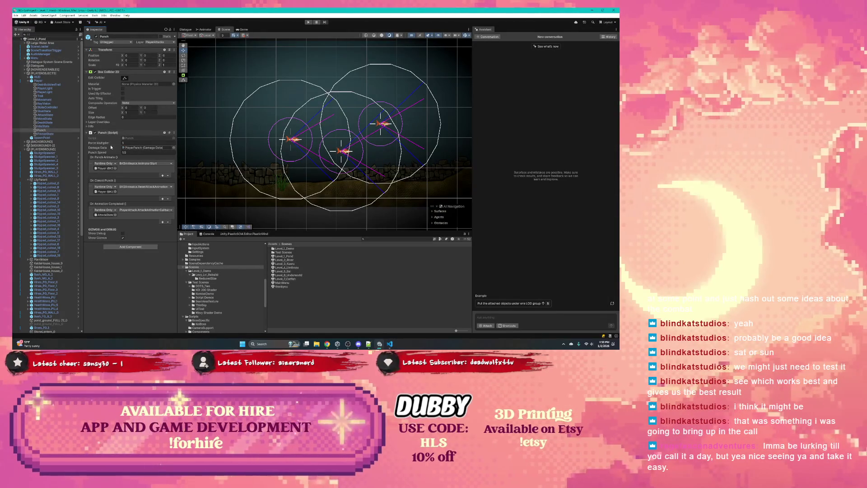
- Reselect Player, collapse Substitutions, and use Edit Script on the animator component
left_click(108, 170)
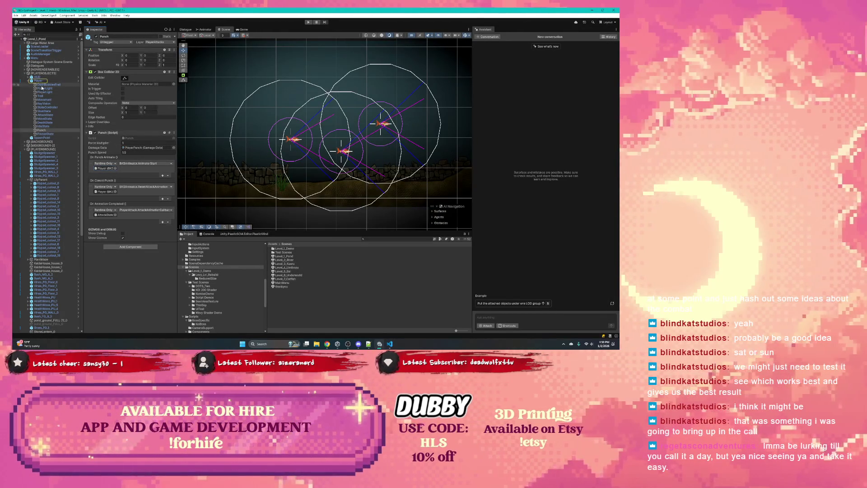
left_click(38, 80)
scroll(137, 159, "down", 2)
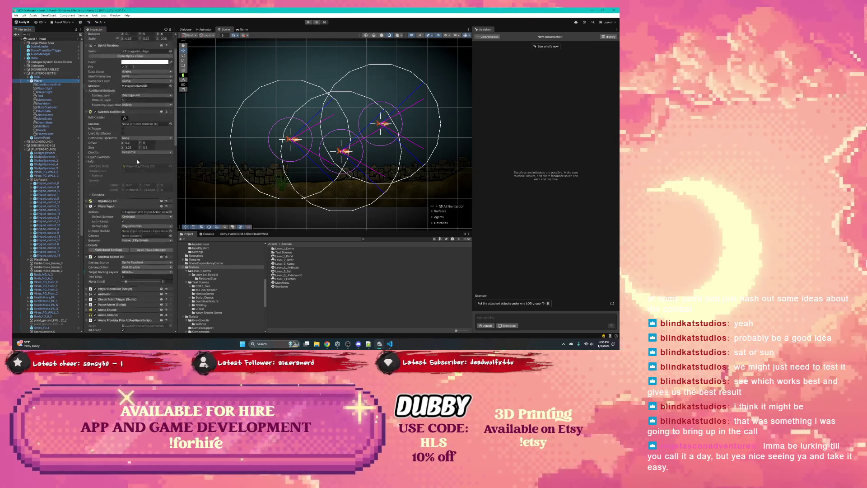
scroll(137, 161, "down", 5)
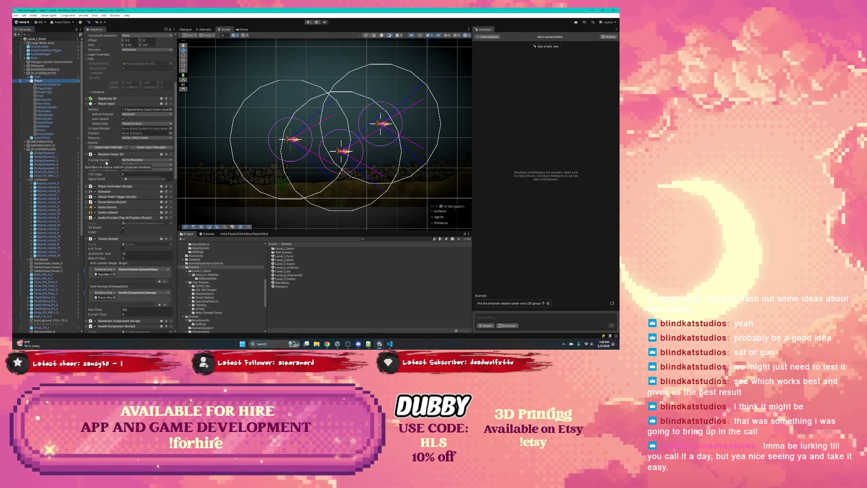
scroll(103, 158, "down", 12)
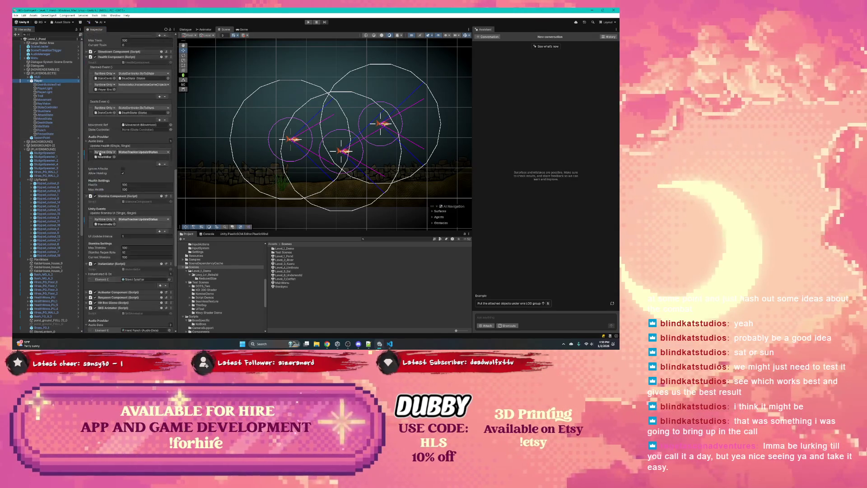
scroll(99, 154, "down", 8)
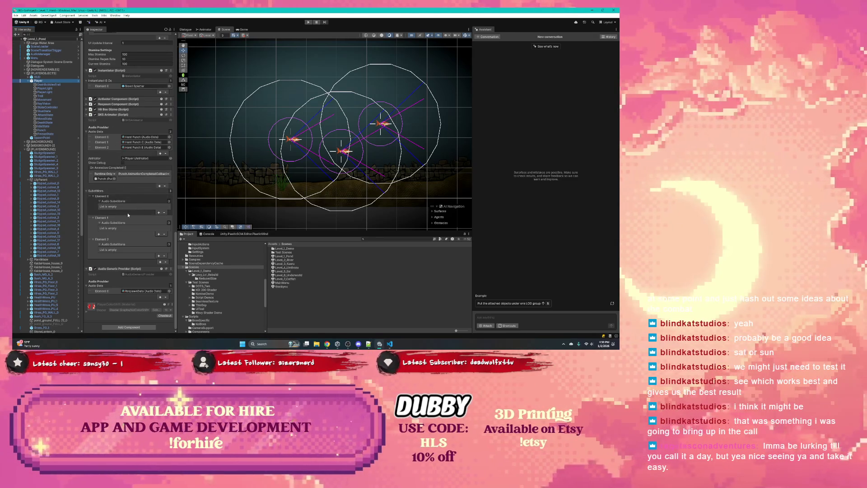
left_click(86, 191)
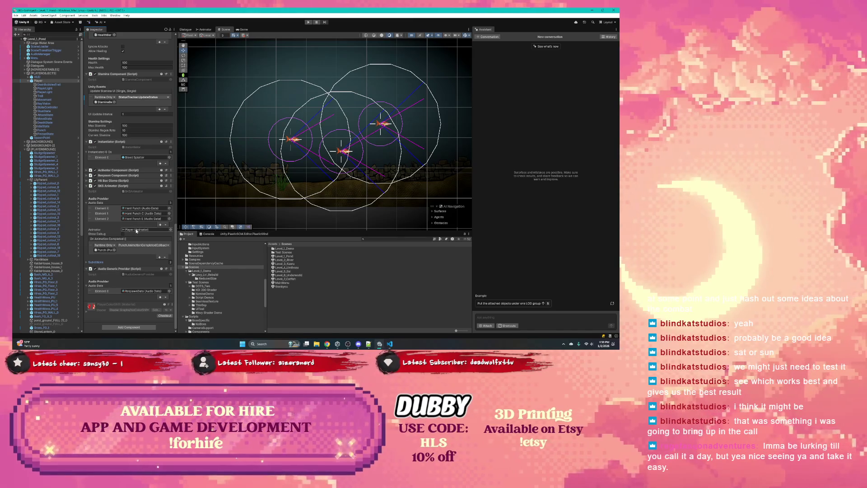
left_click(170, 185)
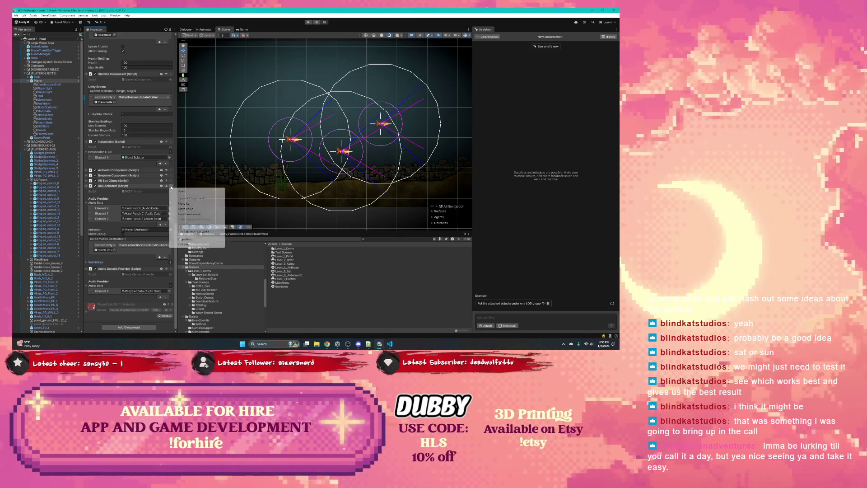
left_click(201, 244)
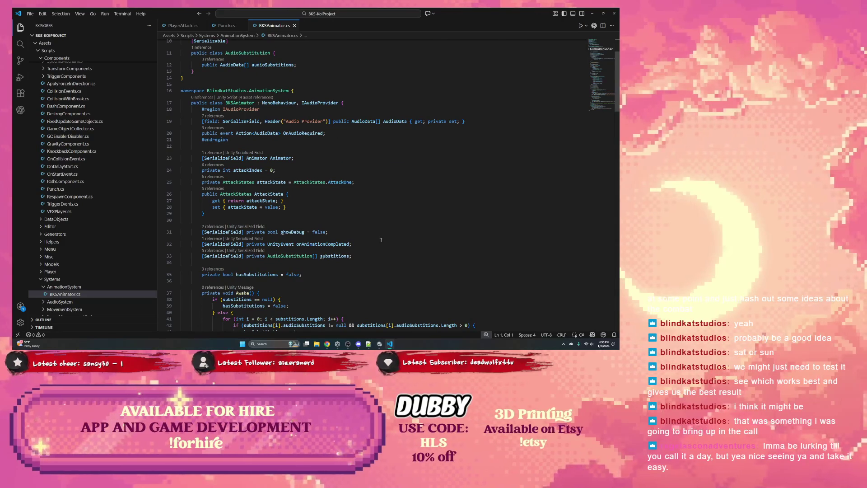
scroll(287, 202, "down", 5)
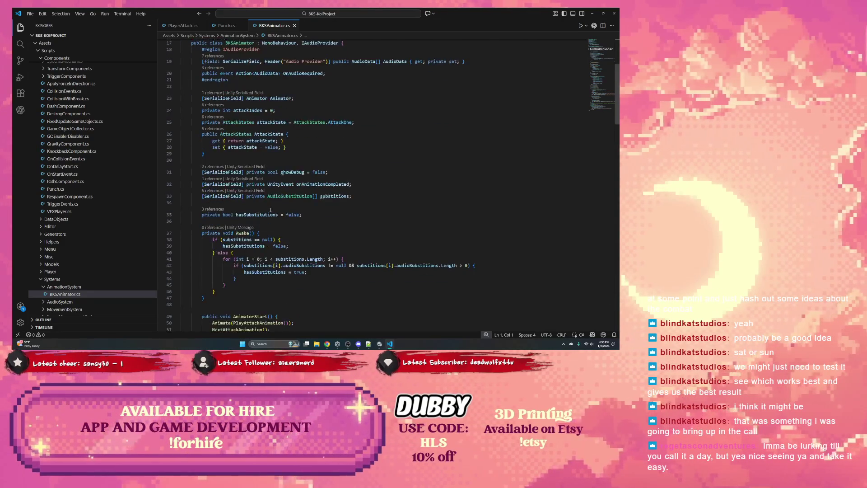
left_click(248, 209)
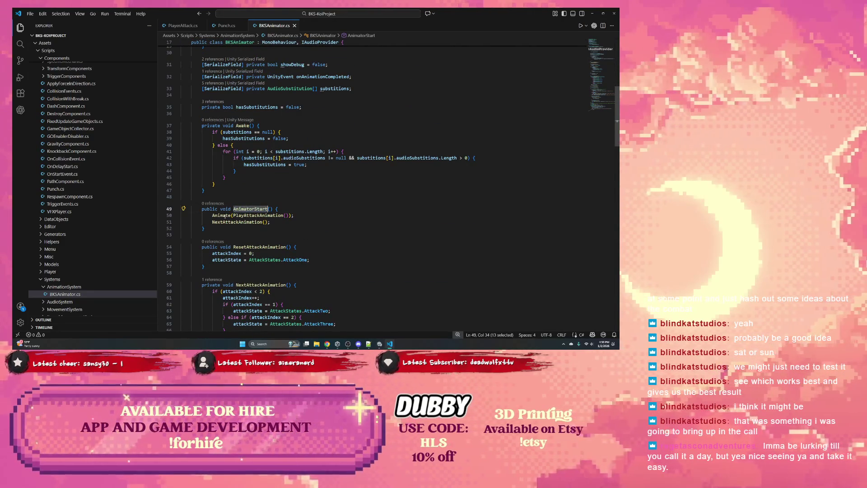
double_click(235, 216)
double_click(235, 222)
scroll(259, 227, "down", 3)
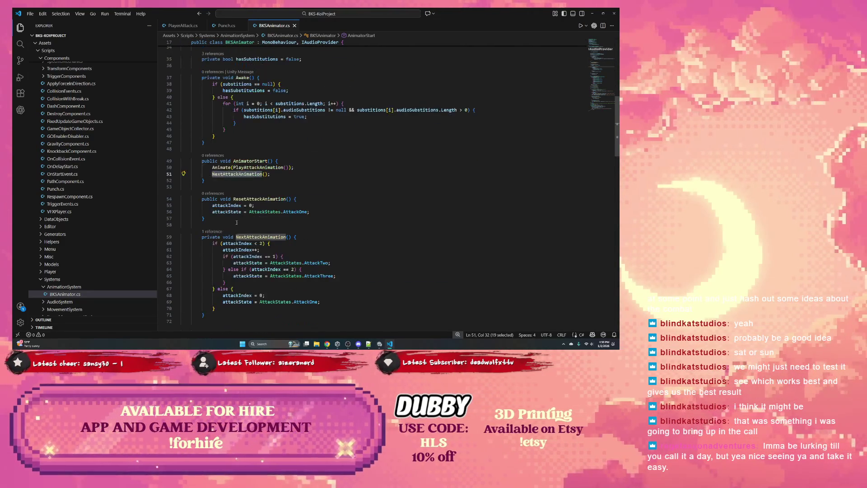
scroll(247, 227, "down", 10)
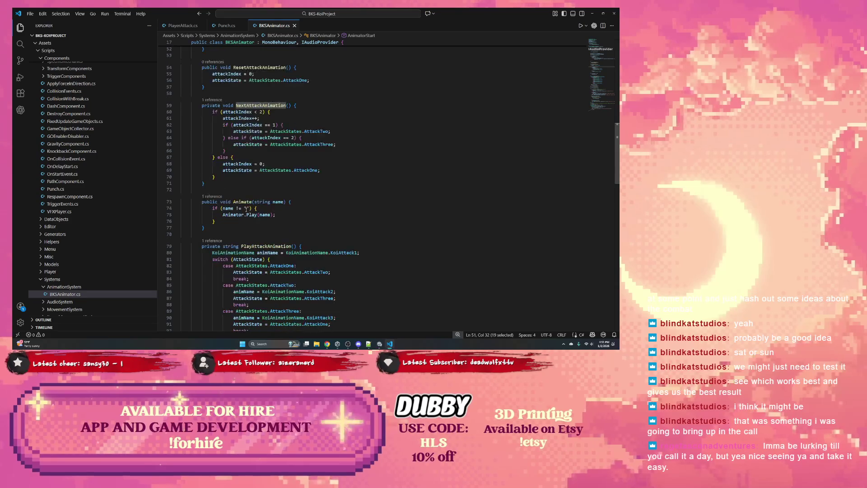
scroll(244, 210, "down", 13)
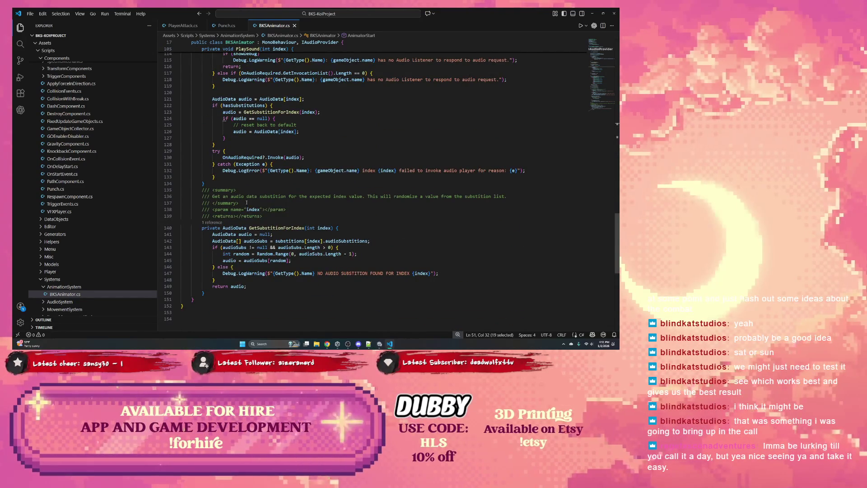
scroll(244, 209, "up", 15)
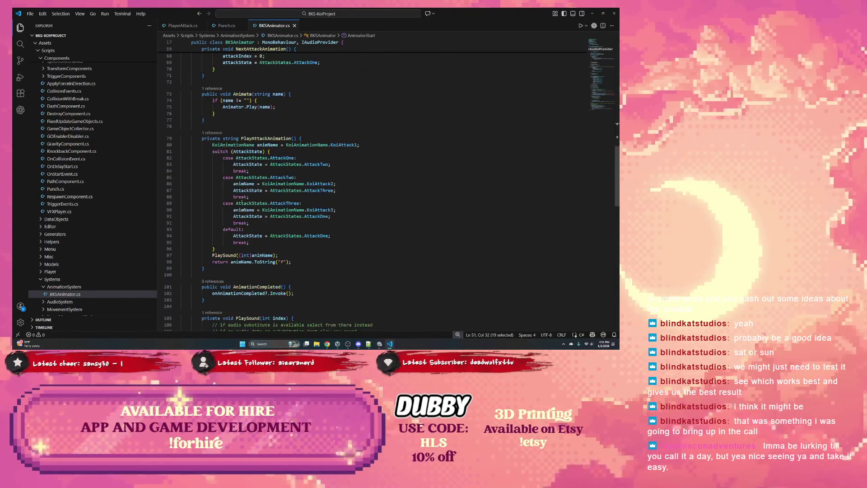
left_click(260, 255)
double_click(259, 255)
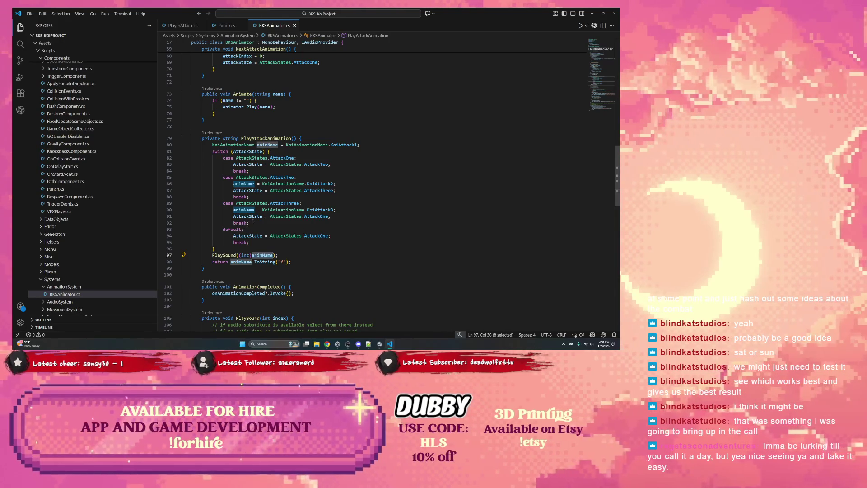
scroll(264, 216, "up", 4)
double_click(266, 210)
scroll(258, 205, "up", 8)
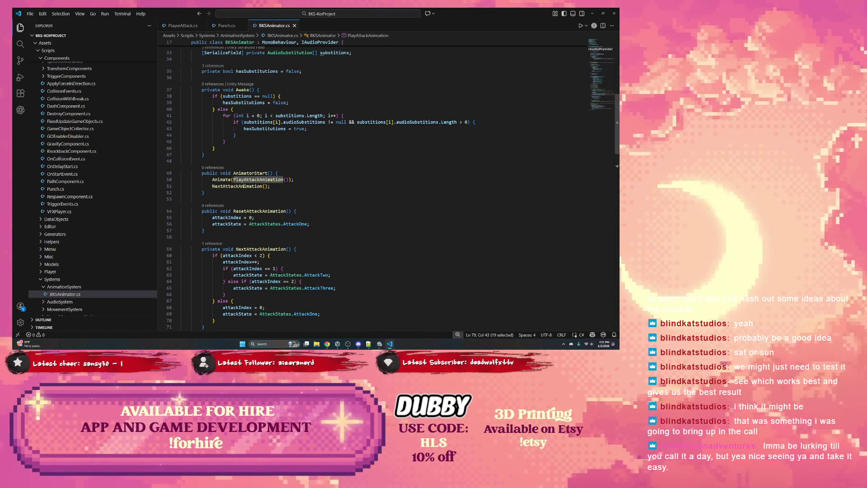
double_click(244, 185)
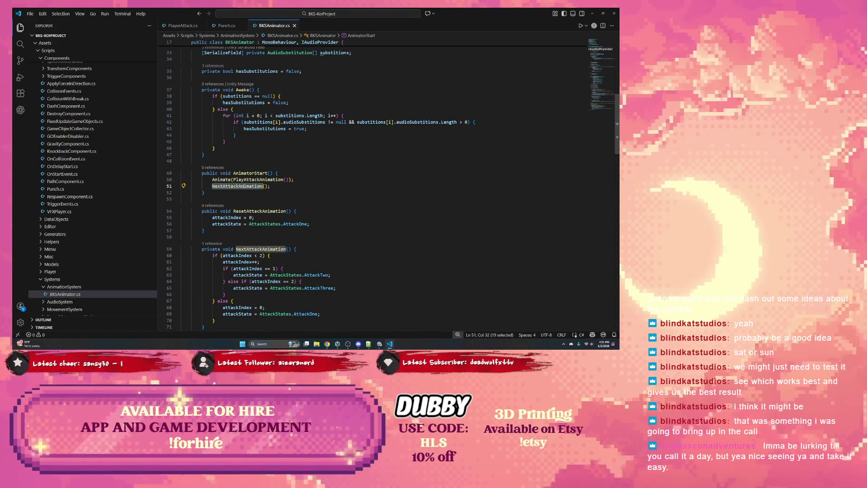
double_click(258, 179)
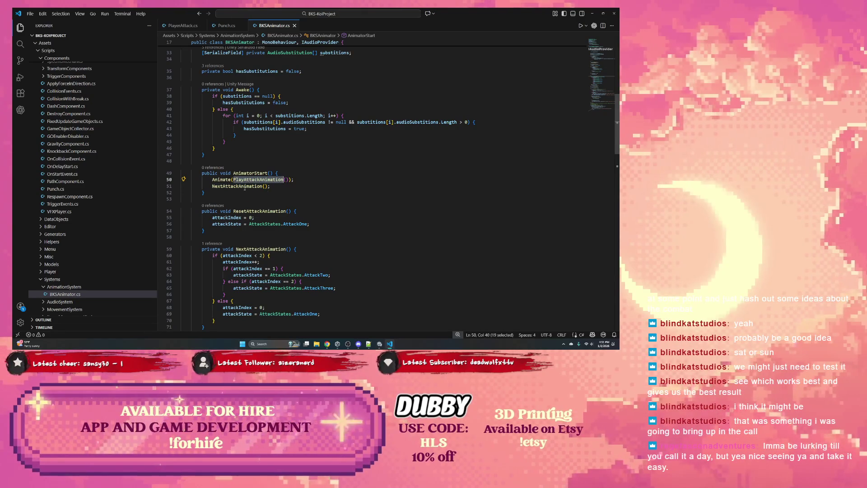
double_click(244, 186)
scroll(244, 188, "down", 2)
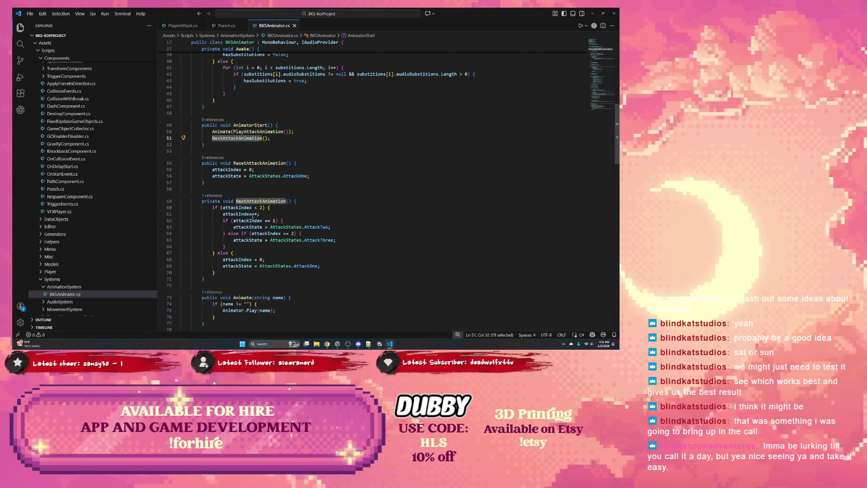
scroll(254, 212, "up", 3)
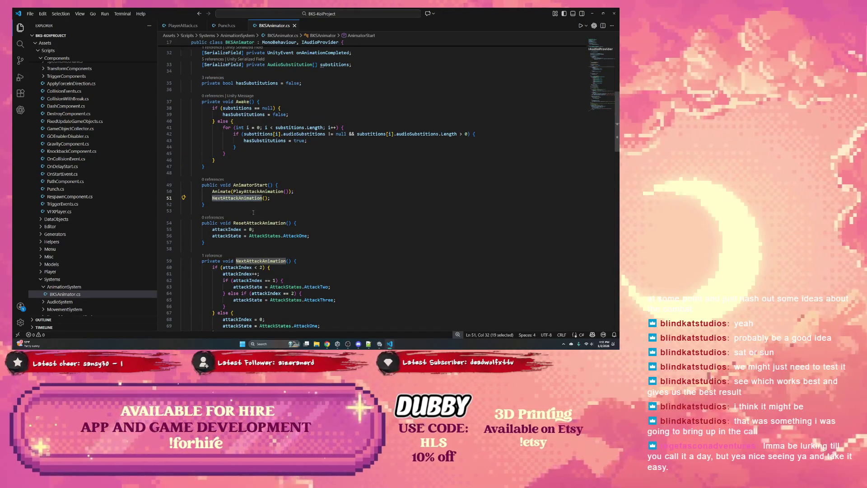
scroll(249, 210, "up", 3)
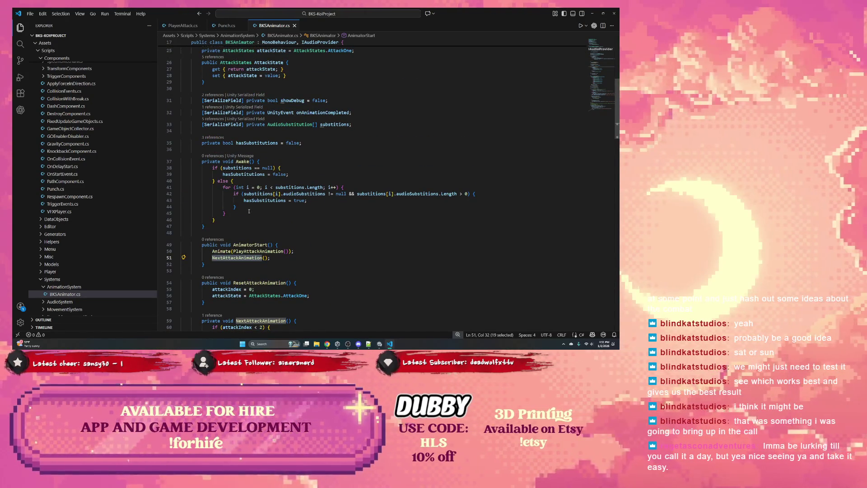
scroll(289, 208, "down", 2)
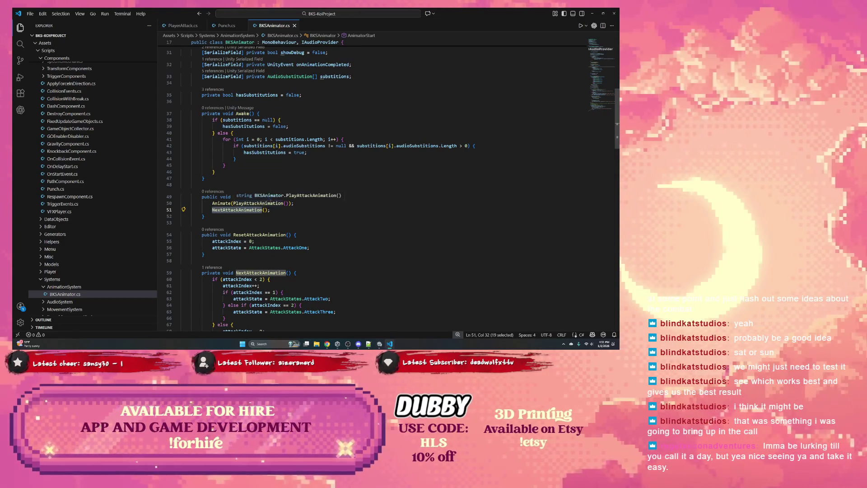
left_click(285, 196)
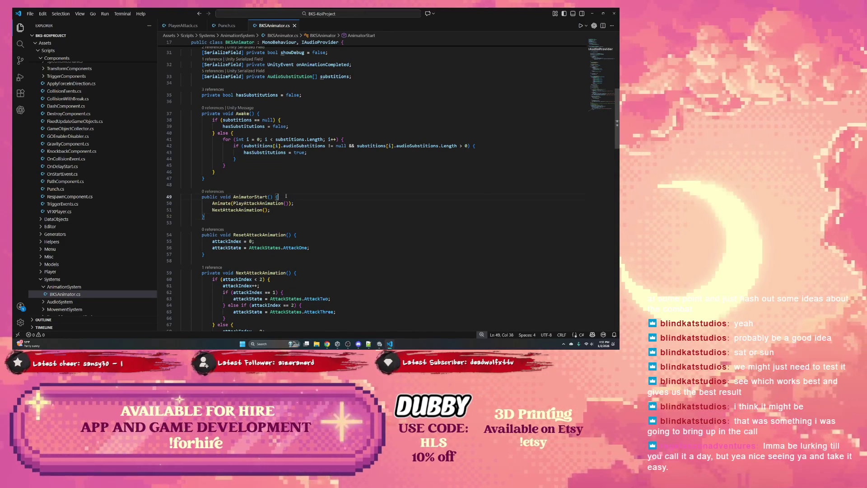
- Add Debug.Log("HLS: Animator Start()"); as a new line in AnimatorStart
key("Return")
type("showDebug")
key("Escape")
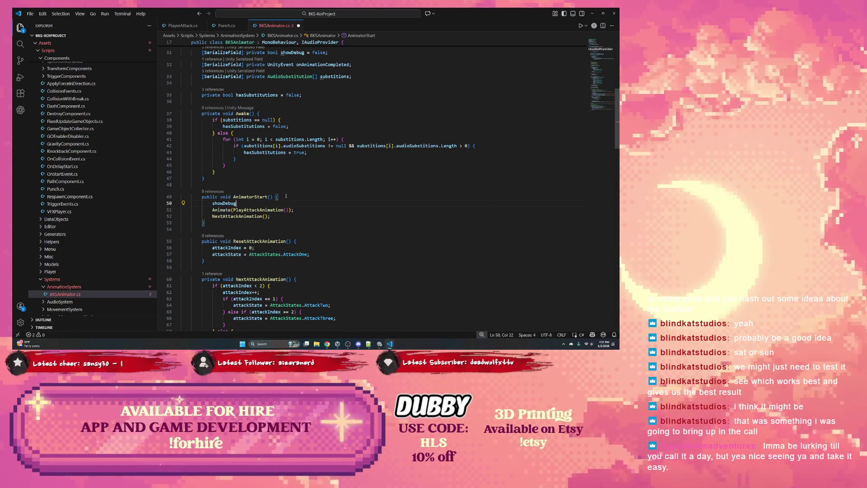
key("BackSpace")
key("BackSpace")
key("BackSpace")
type("showDebu")
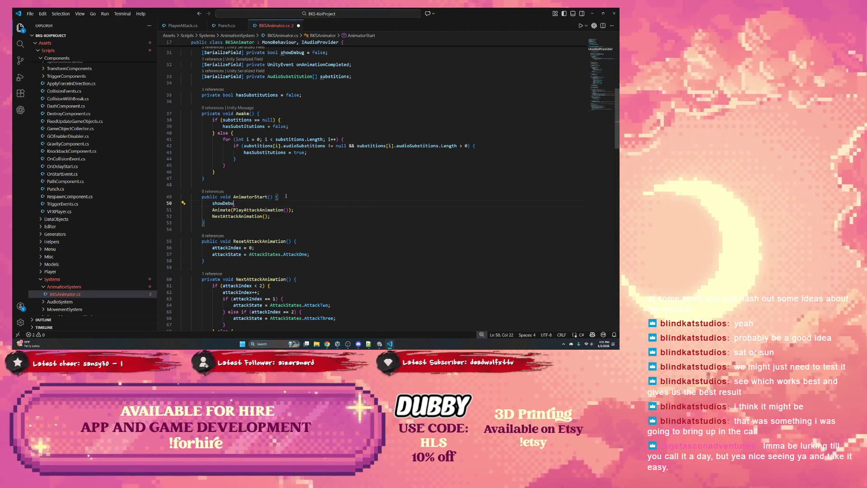
key("BackSpace")
key("BackSpace")
key("BackSpace")
key("ctrl+space")
key("Escape")
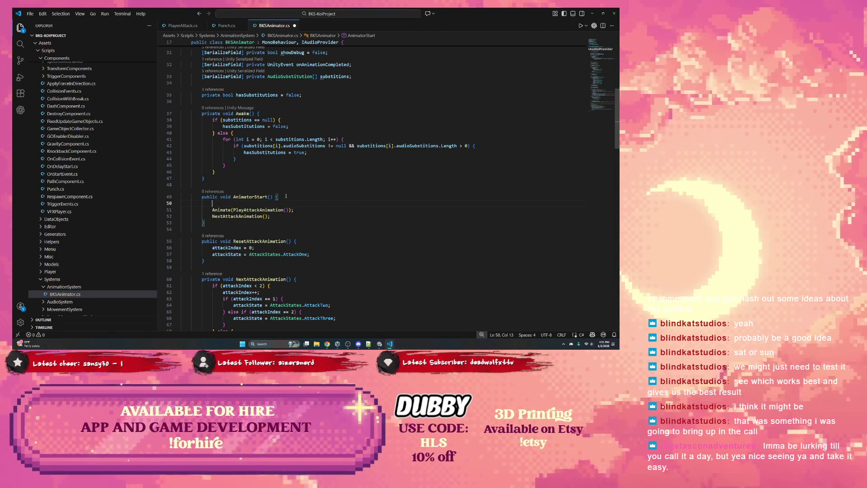
type("Debug")
left_click(281, 195)
left_click(248, 201)
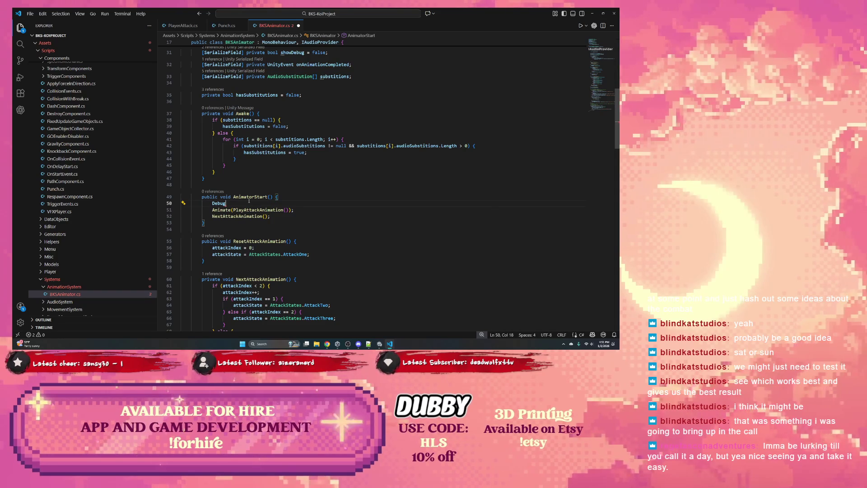
type(".Log(\"")
type("HLS: ")
type("Animat")
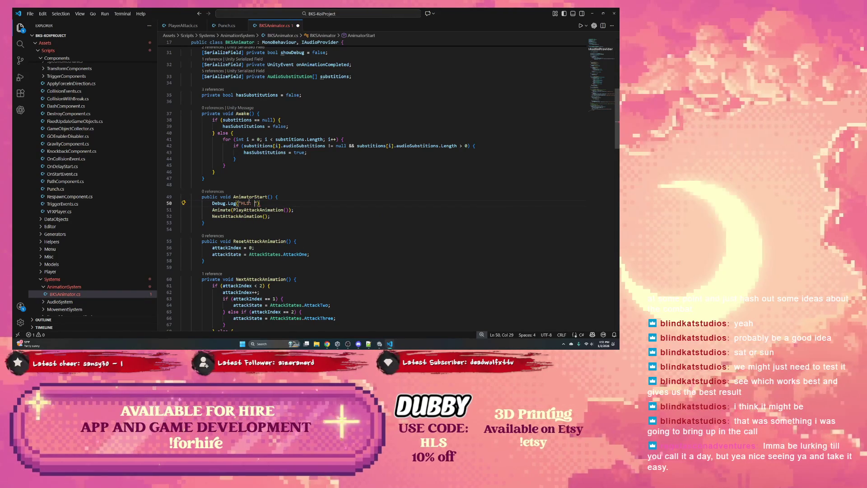
type("Start()")
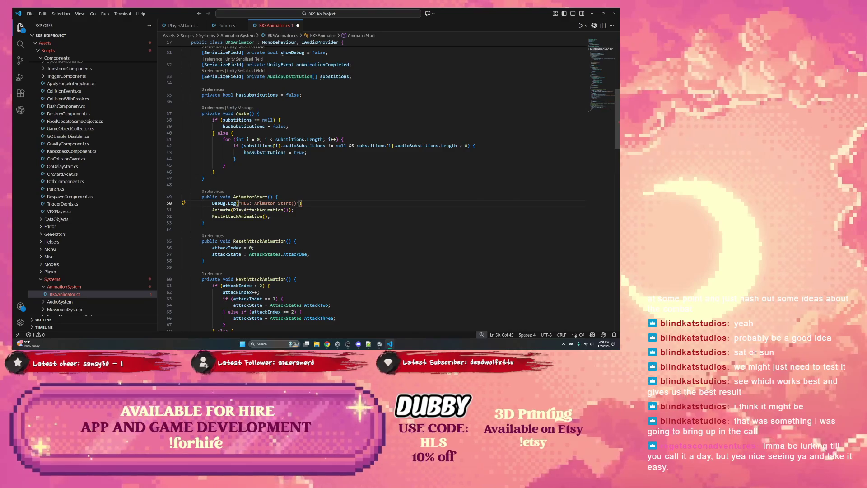
type("\");")
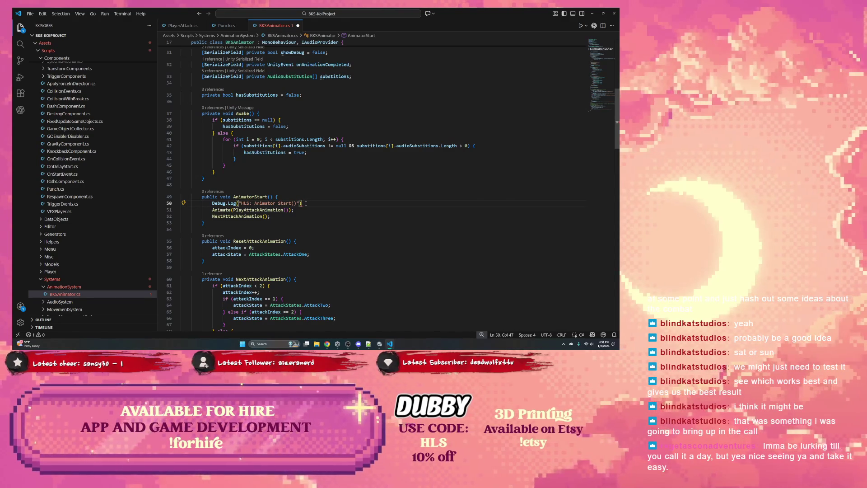
- Check PlayAttackAnimation and NextAttackAnimation, then begin a new line at the top of ResetAttackAnimation
left_click(310, 242)
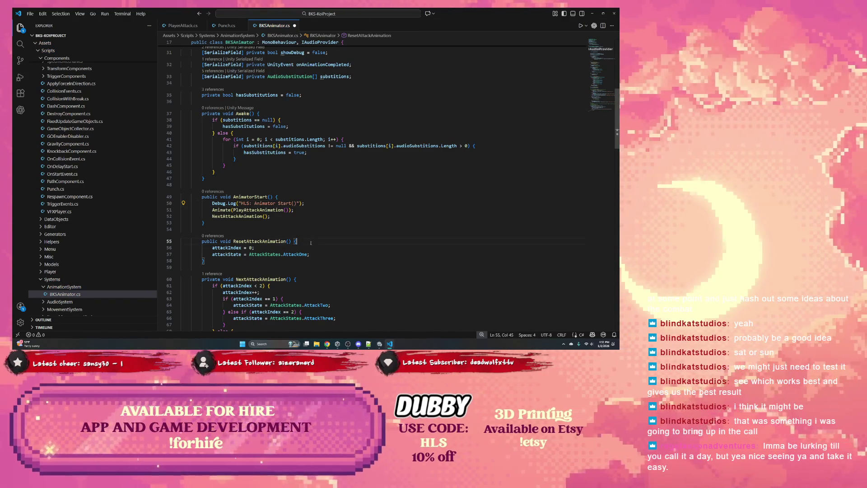
double_click(264, 210)
scroll(262, 219, "down", 2)
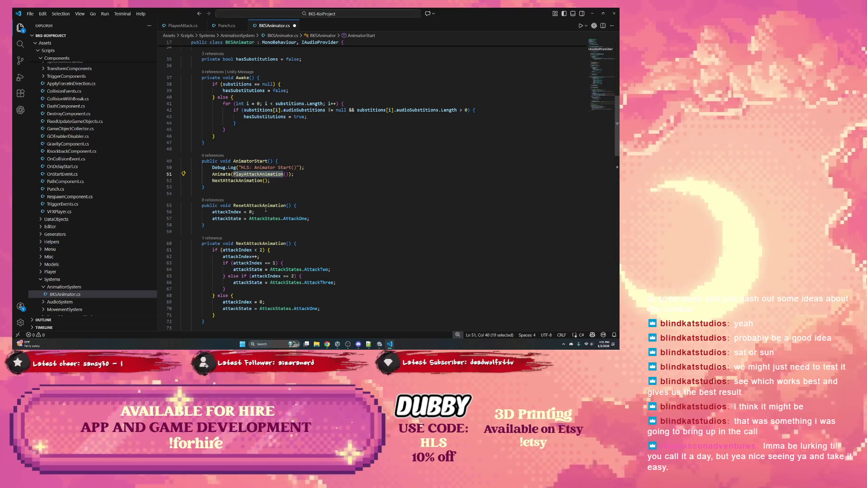
double_click(237, 180)
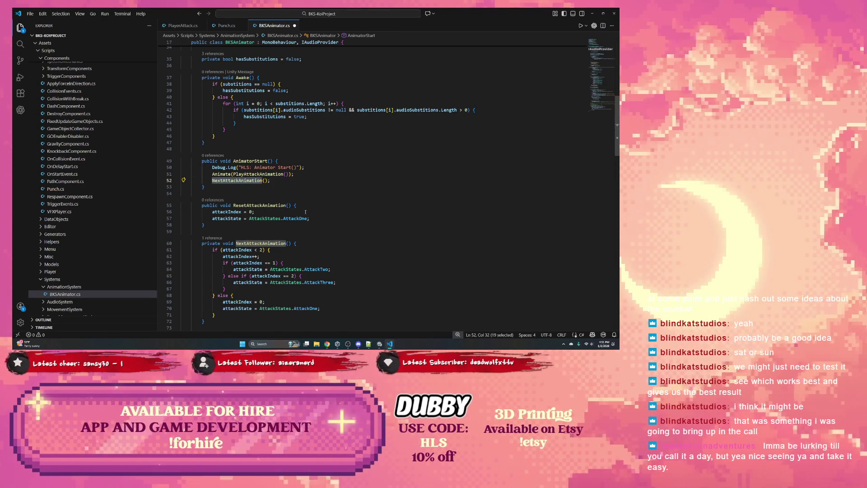
left_click(307, 206)
key("Return")
type("Debug.")
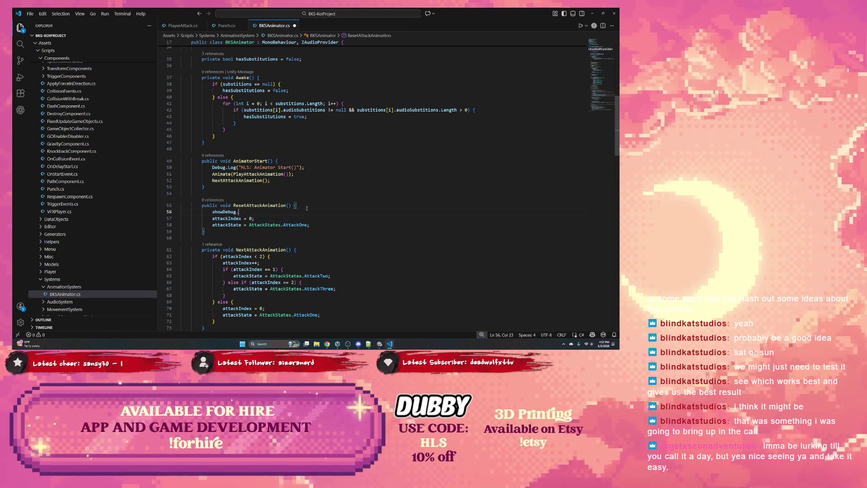
key("BackSpace")
key("BackSpace")
key("BackSpace")
- Type Debug on line 56, discarding the unwanted showDebug completions
type("s")
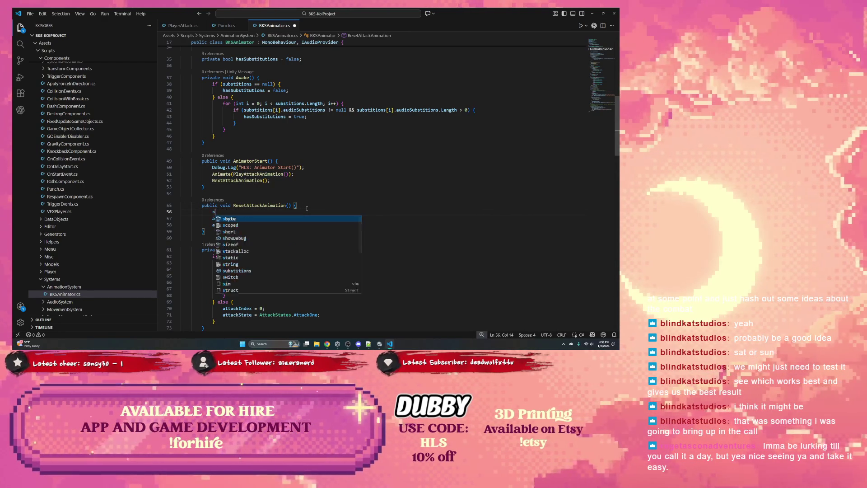
key("BackSpace")
type("Debug")
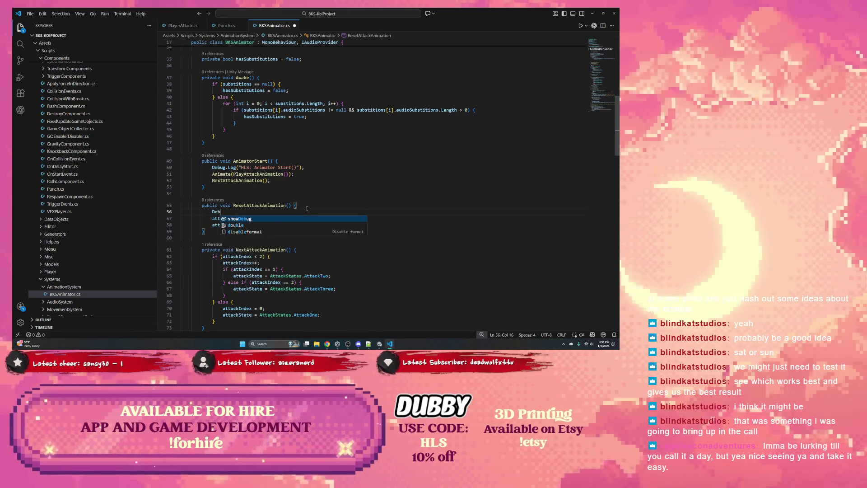
key("Tab")
type(">")
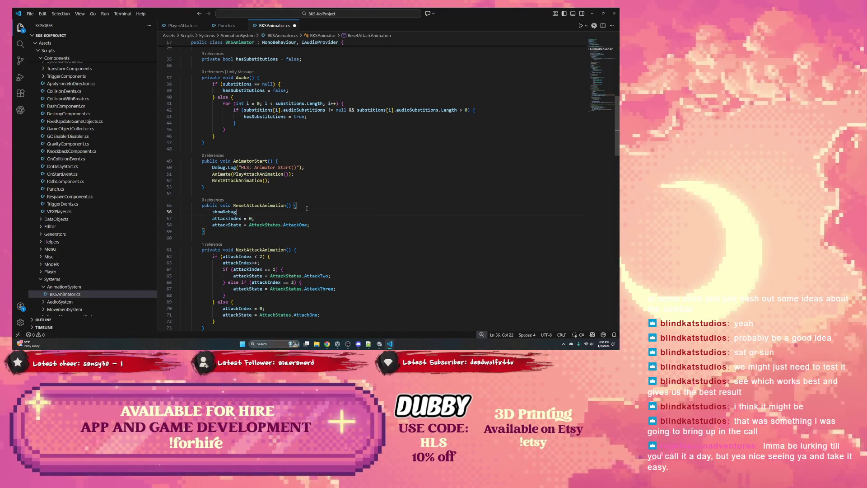
key("BackSpace")
key("BackSpace")
key("BackSpace")
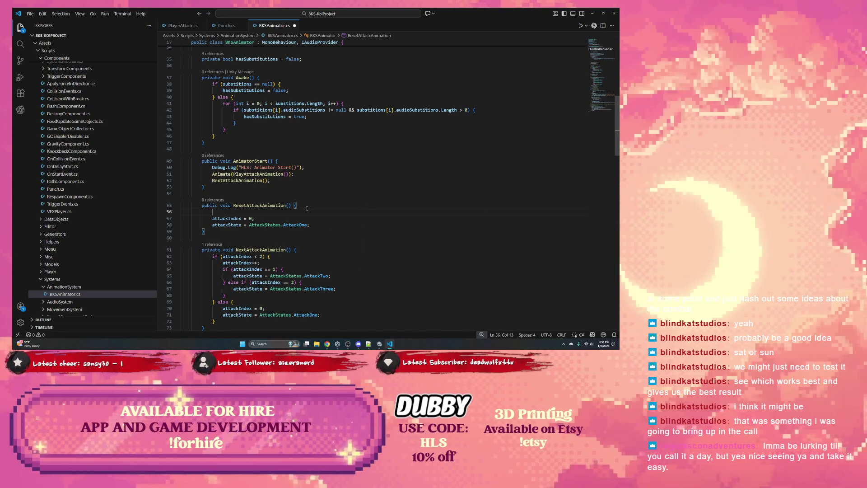
type("Debug")
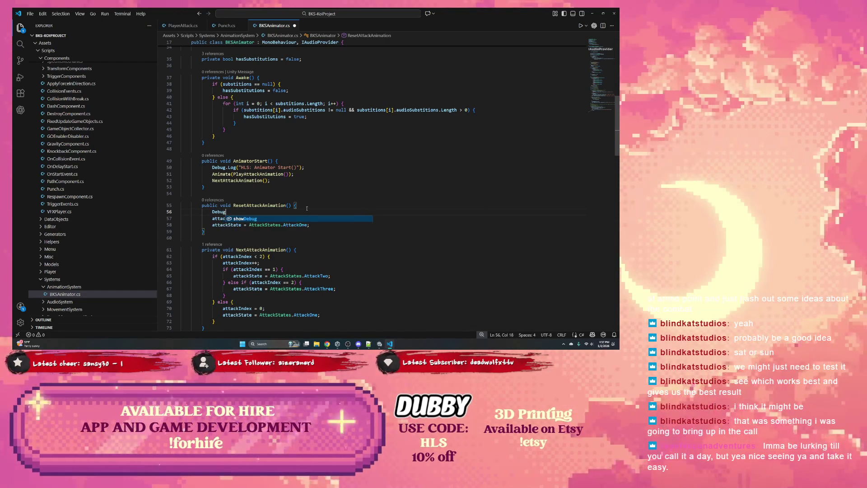
left_click(305, 207)
left_click(266, 211)
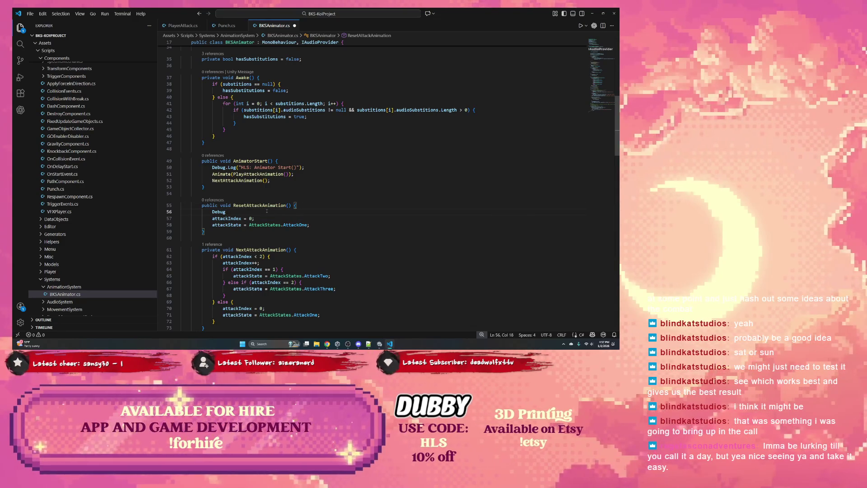
- Complete the line as Debug.Log("Reset Attack Animation"); with the semicolon outside the parentheses
type(".L")
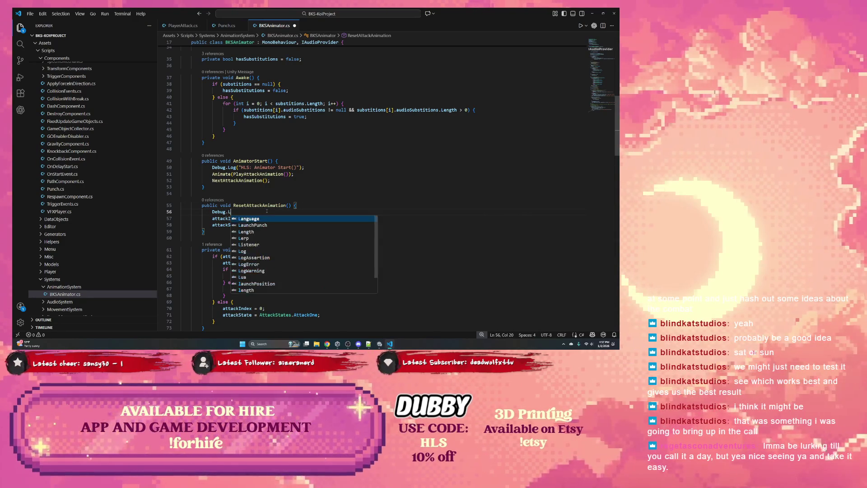
type("og(\"Reset Atta")
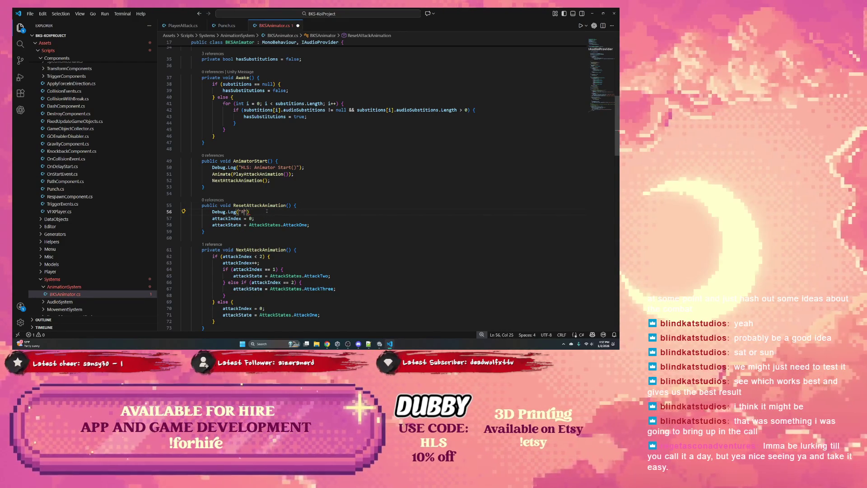
type("ck Animation\"")
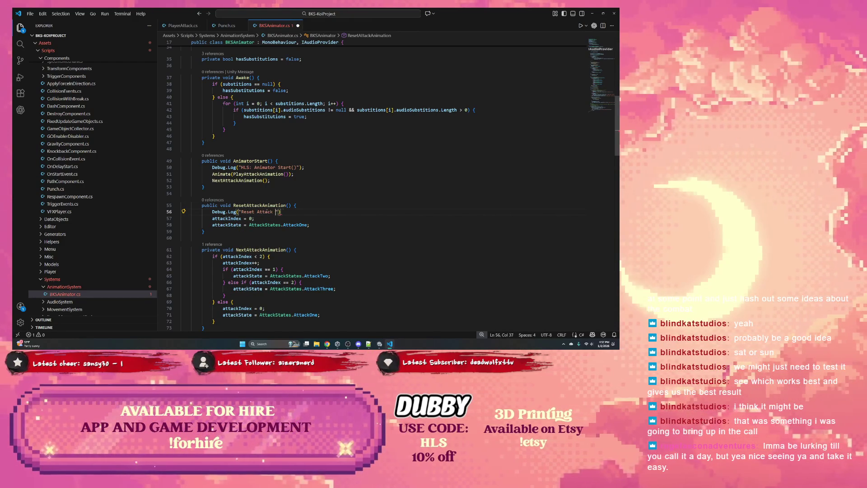
type(";=-")
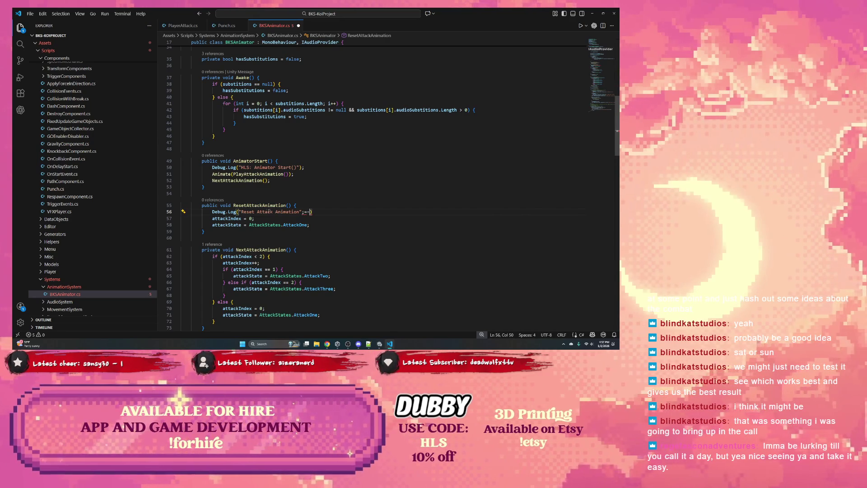
key("BackSpace")
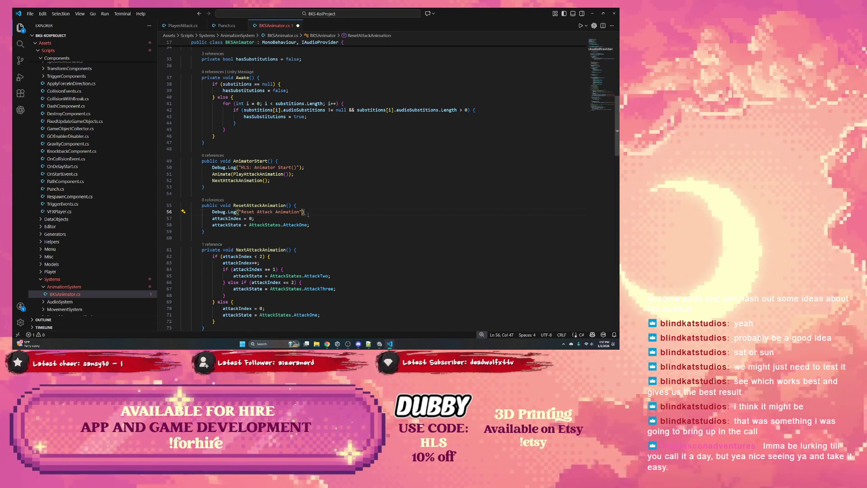
type(";")
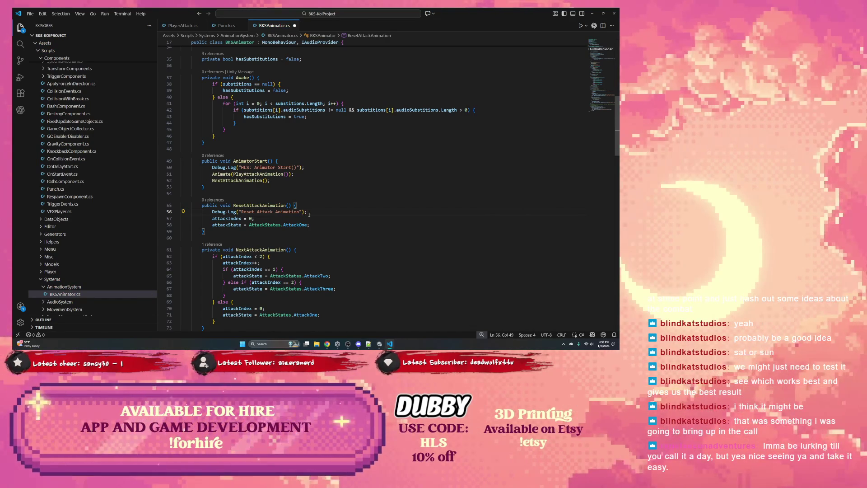
scroll(302, 227, "down", 2)
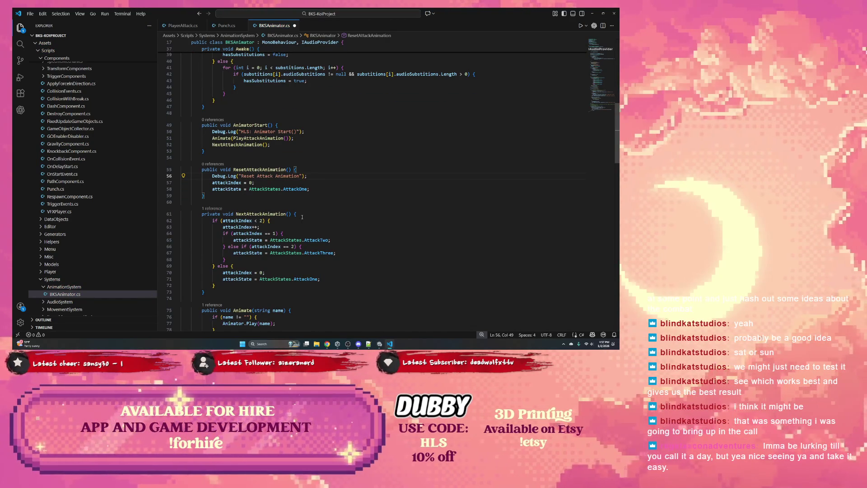
left_click(302, 214)
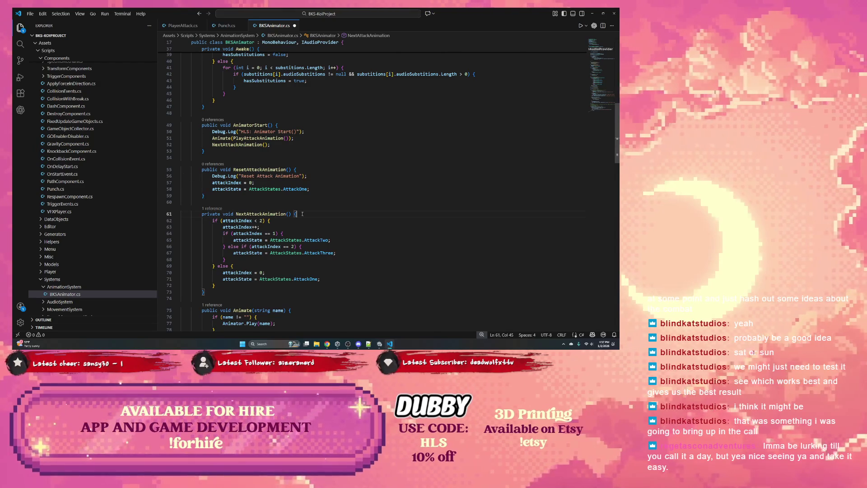
- Add Debug.Log($"Next Attack Animation: {attackIndex}"); as NextAttackAnimation's first line
key("Return")
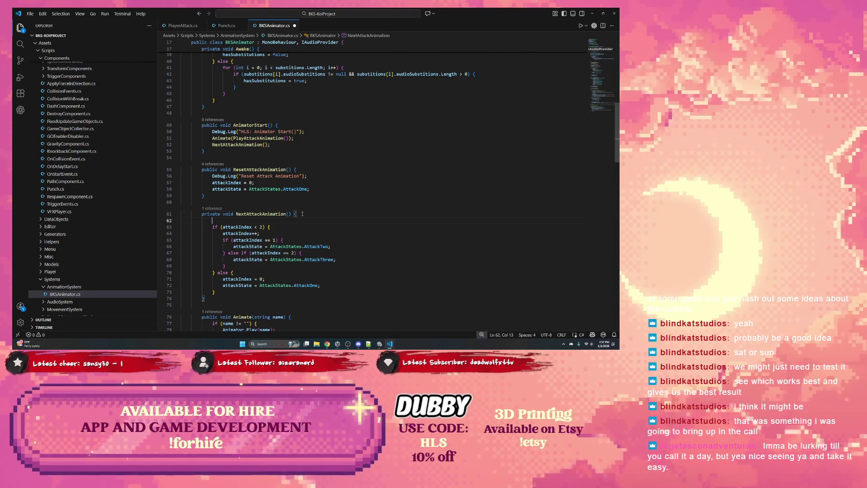
type("Debug")
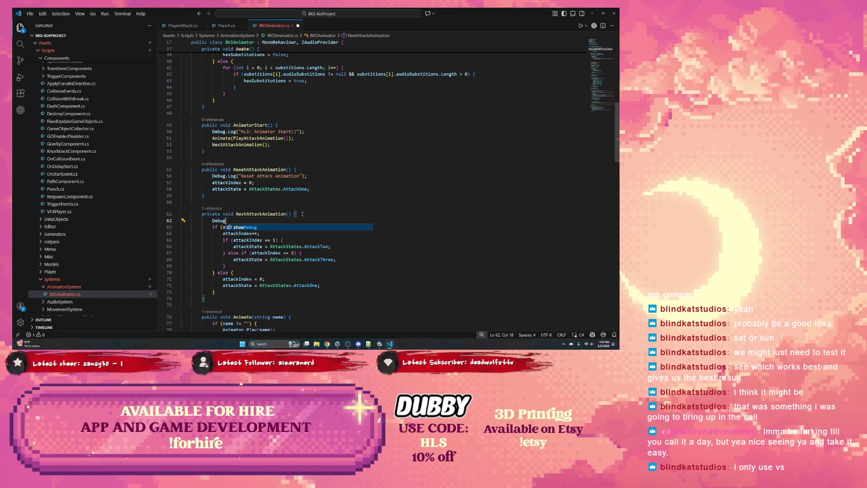
left_click(302, 213)
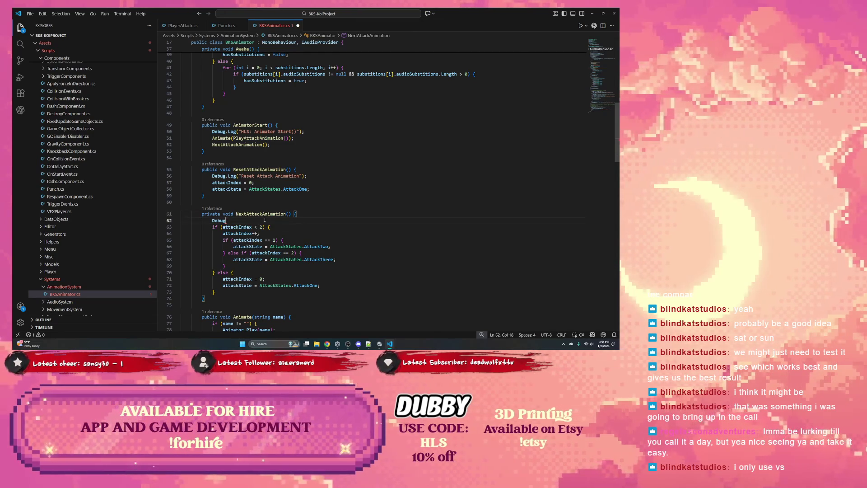
type(".Log(\"")
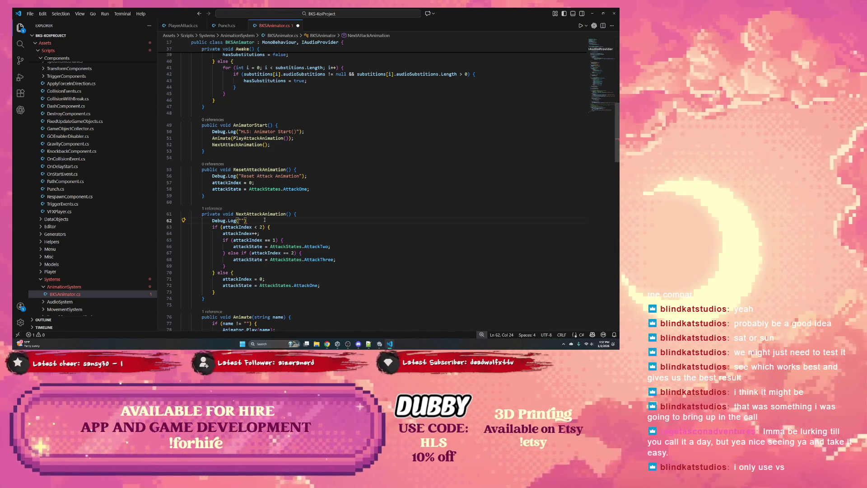
type("Debug")
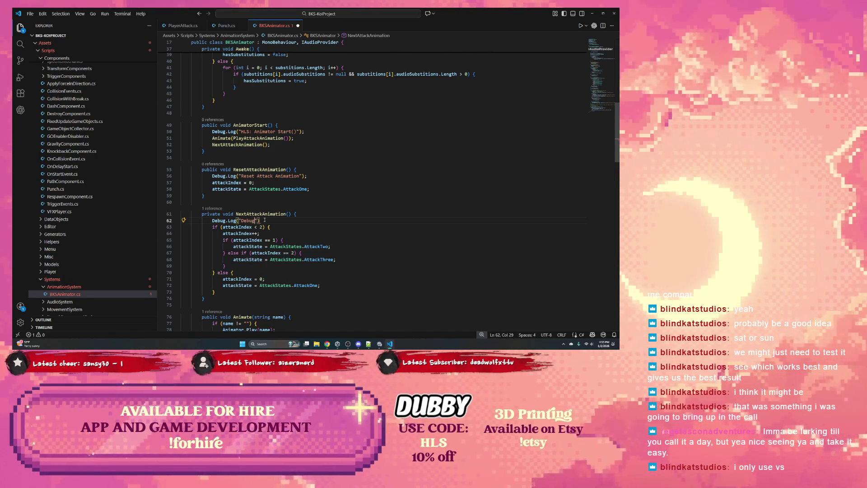
key("BackSpace")
key("BackSpace")
key("BackSpace")
type("Next Att")
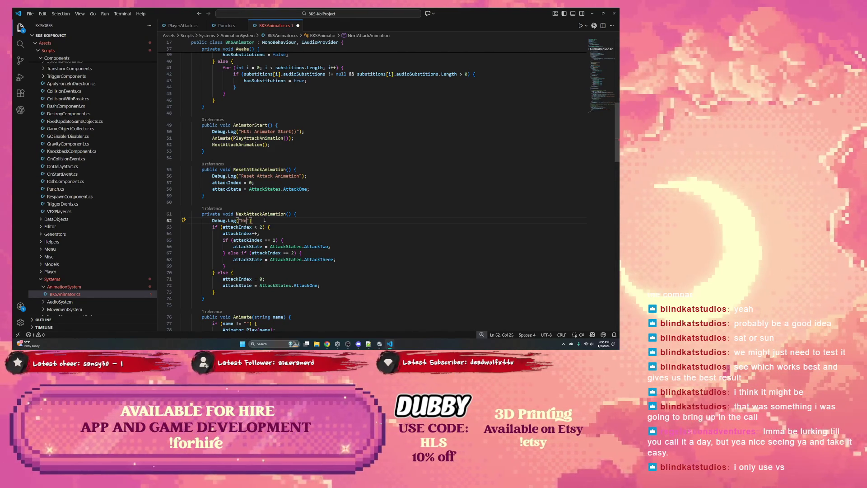
type("ack Animation")
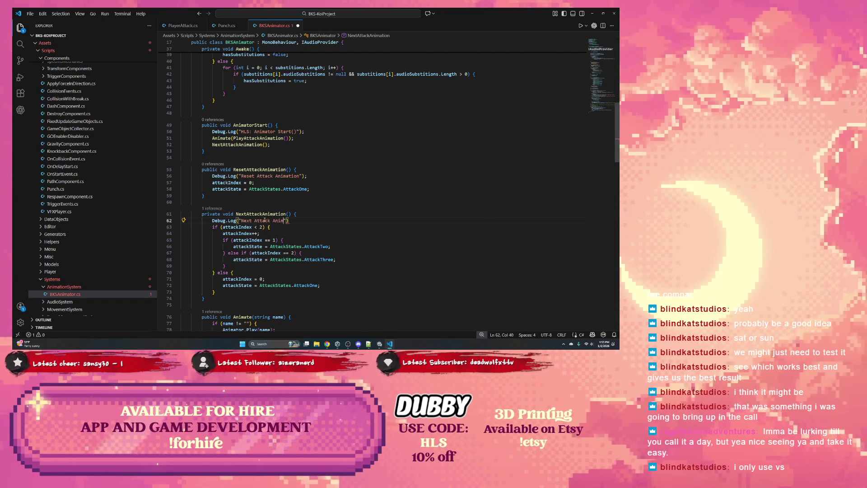
type(":")
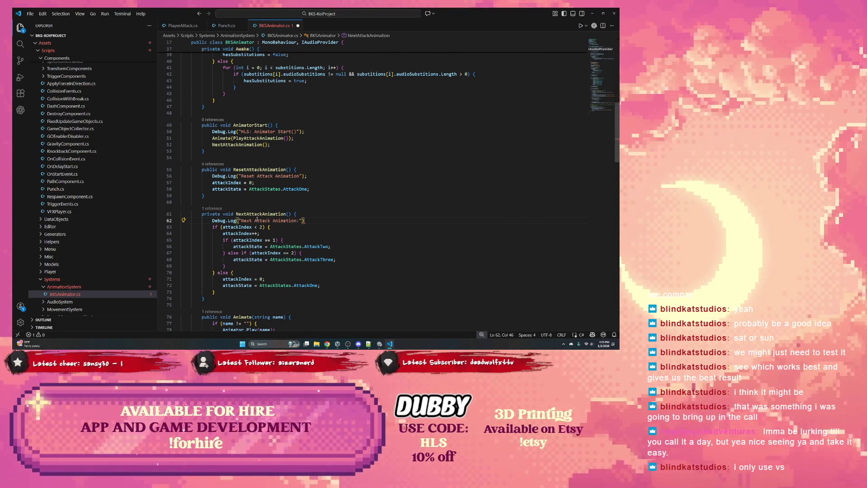
type("$")
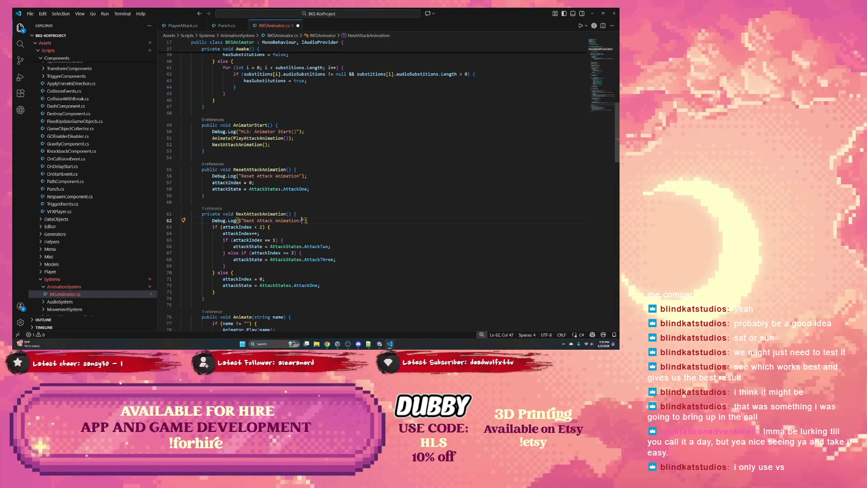
type(" {}")
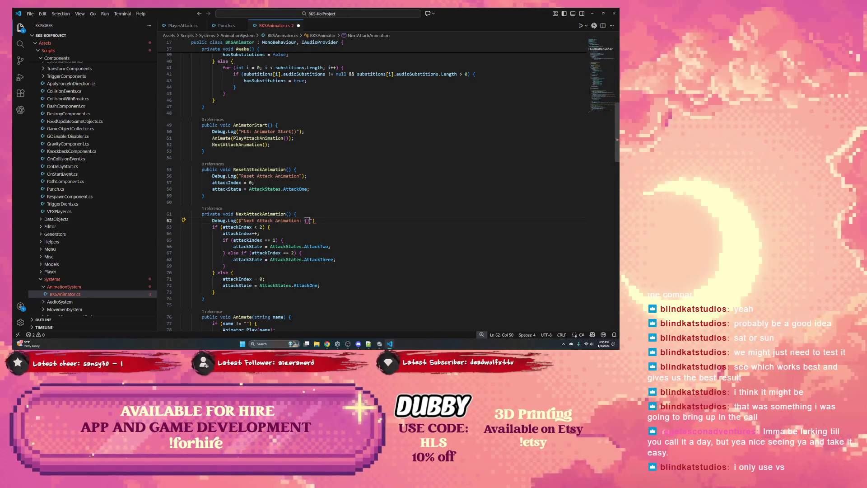
key("Left")
type("attackIndex")
left_click(349, 222)
type(";")
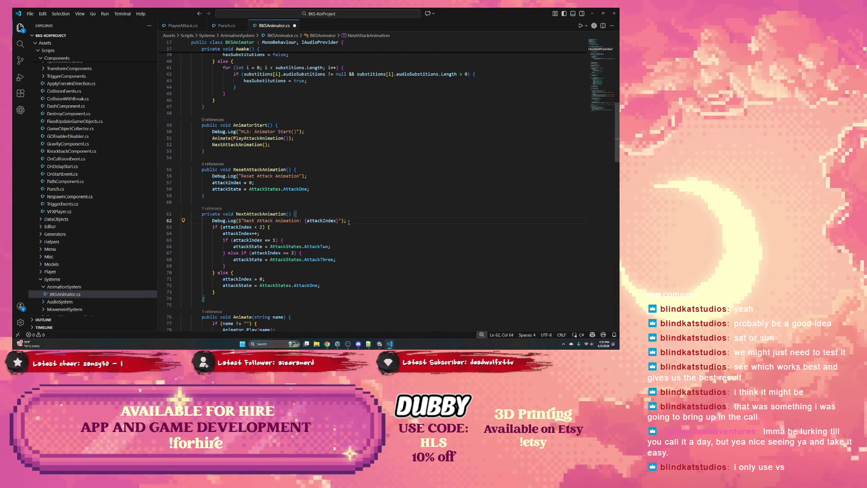
- Show the Codex assistant panel beside the code
scroll(311, 228, "down", 2)
scroll(291, 240, "down", 3)
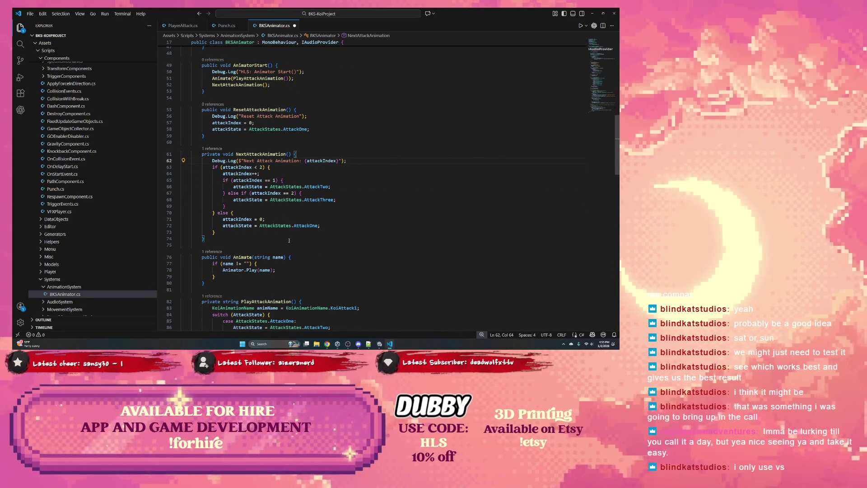
left_click(20, 110)
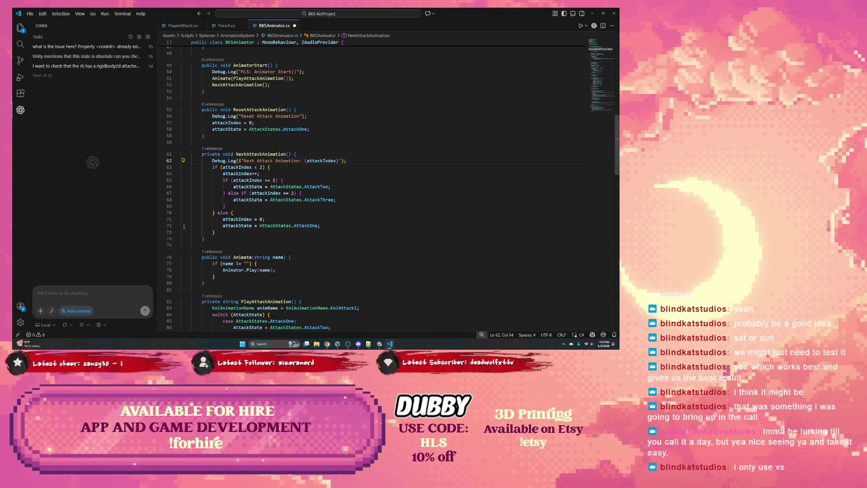
- Review attackState uses and the PlayAttackAnimation method in BKSAnimator.cs
left_click(230, 202)
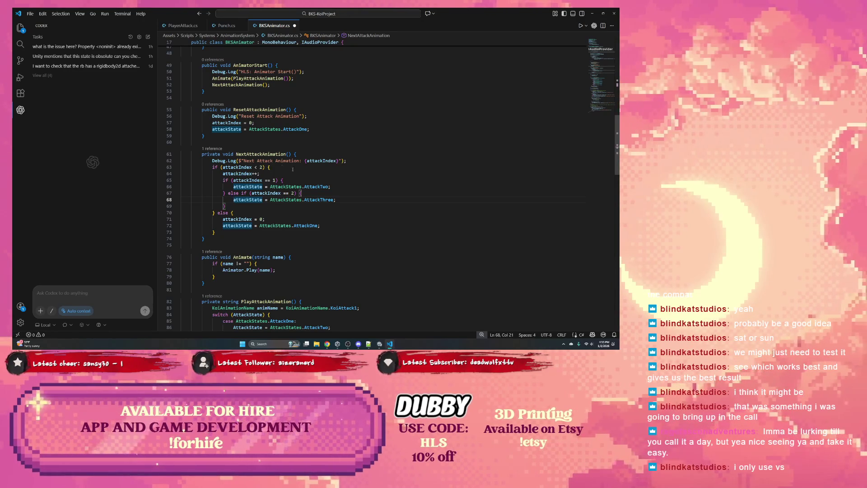
scroll(308, 180, "down", 3)
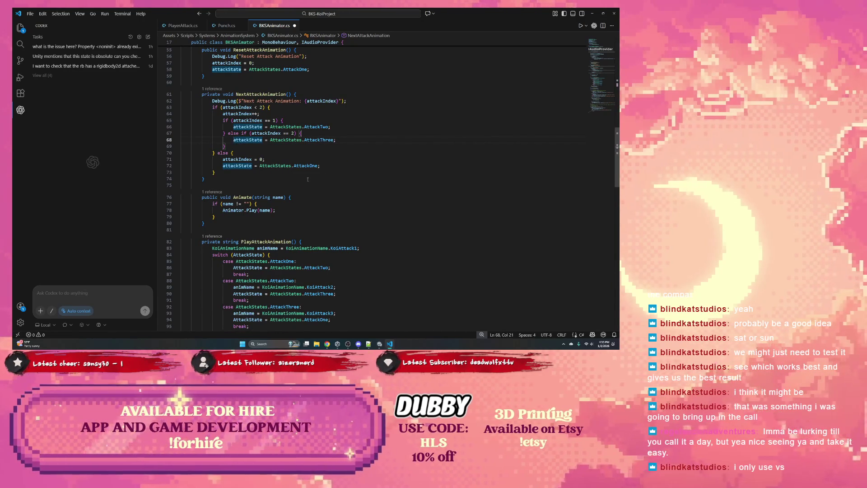
scroll(308, 180, "down", 3)
scroll(283, 188, "down", 1)
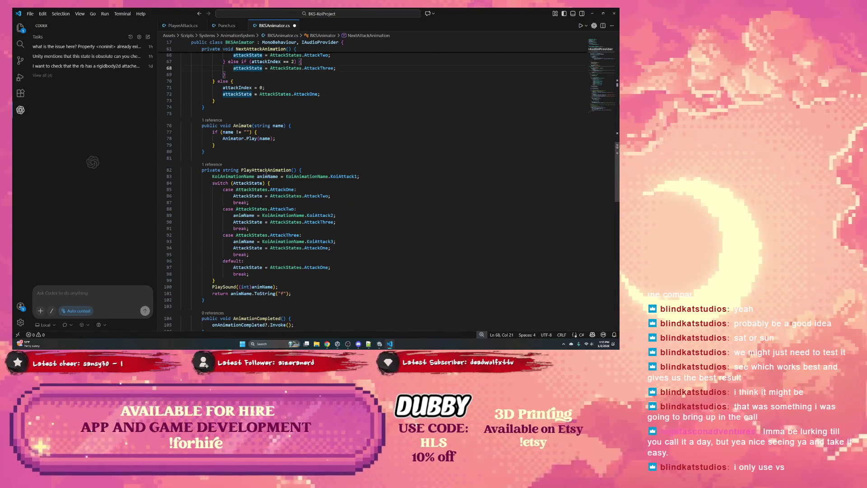
double_click(271, 170)
scroll(280, 187, "up", 5)
scroll(280, 187, "up", 4)
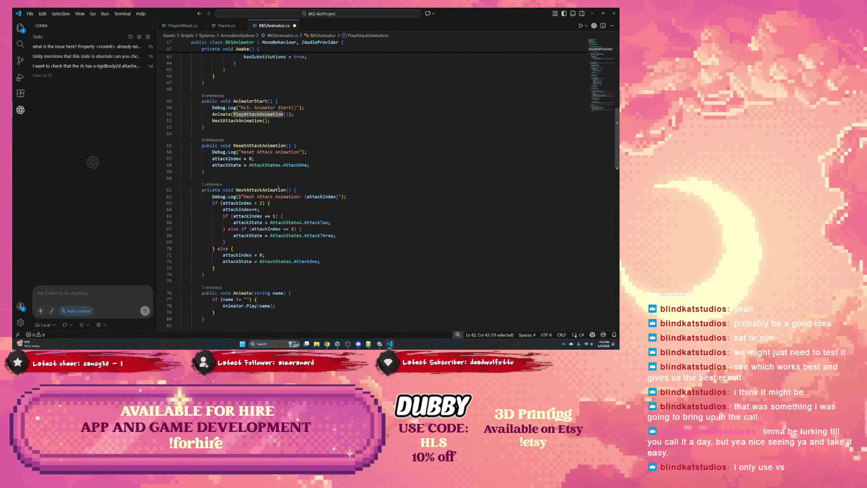
- Save BKSAnimator.cs and minimize Visual Studio Code to return to Unity
double_click(264, 153)
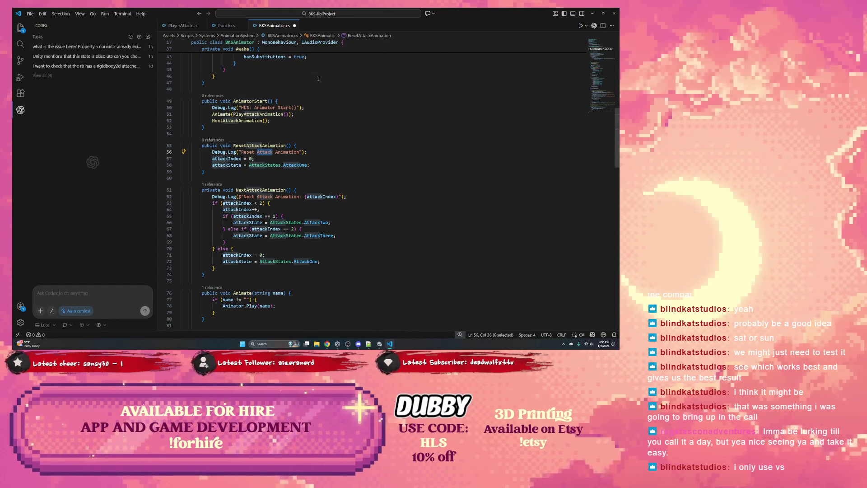
key("ctrl+z")
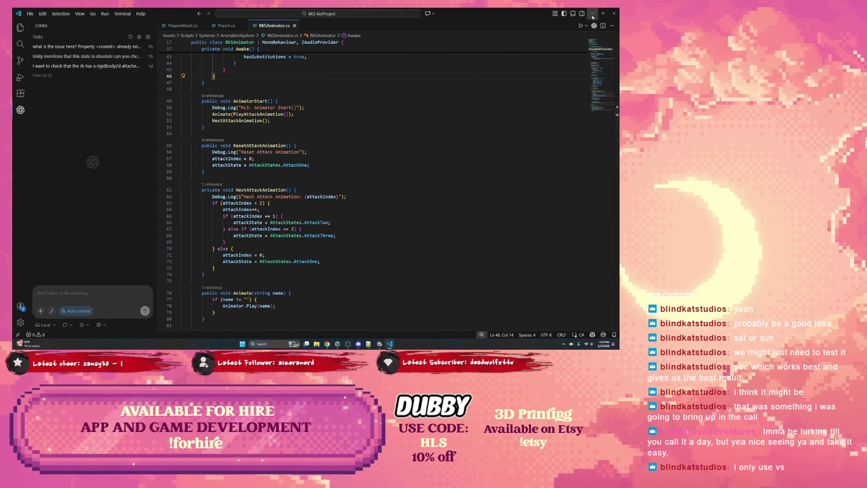
left_click(592, 13)
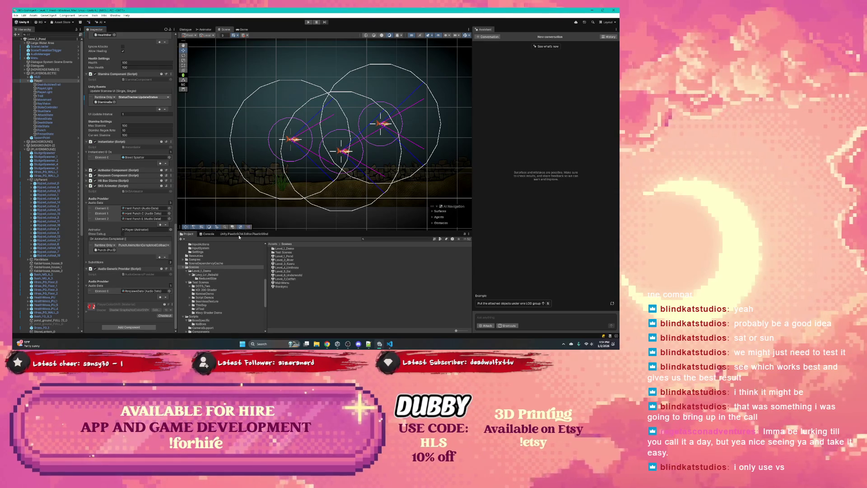
- List pending Plastic SCM changes with 'Added and private' collapsed, then enter Play mode
left_click(239, 235)
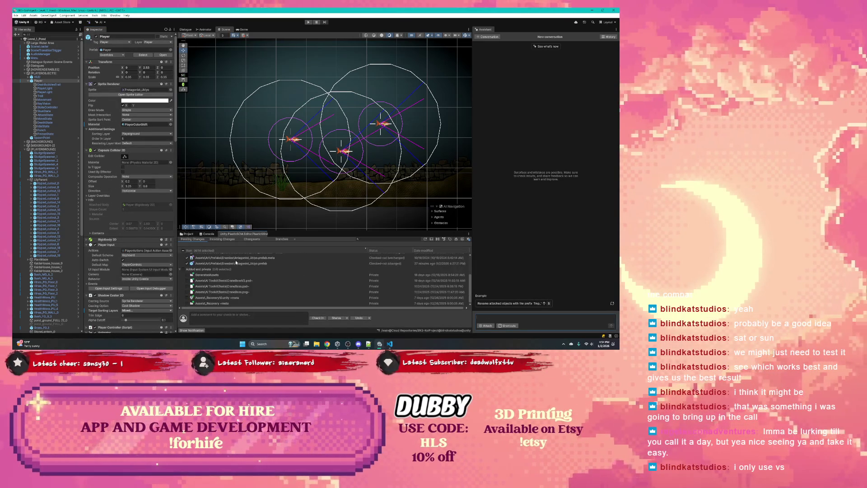
scroll(195, 275, "down", 3)
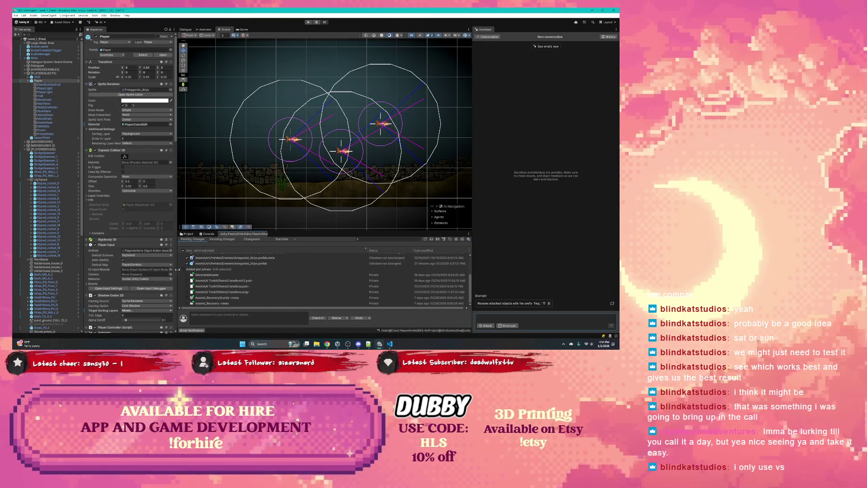
left_click(183, 269)
scroll(206, 274, "up", 1)
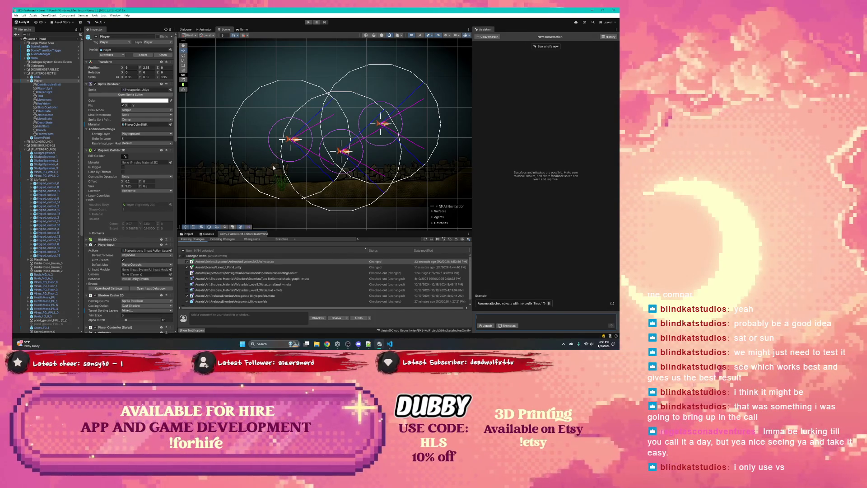
key("ctrl+p")
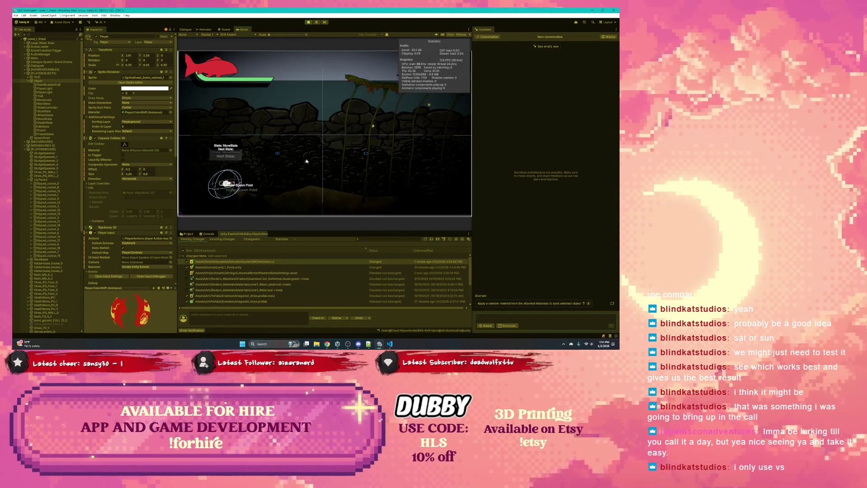
- Swim right and attack three times, clear the Console, then stop the game
key("d")
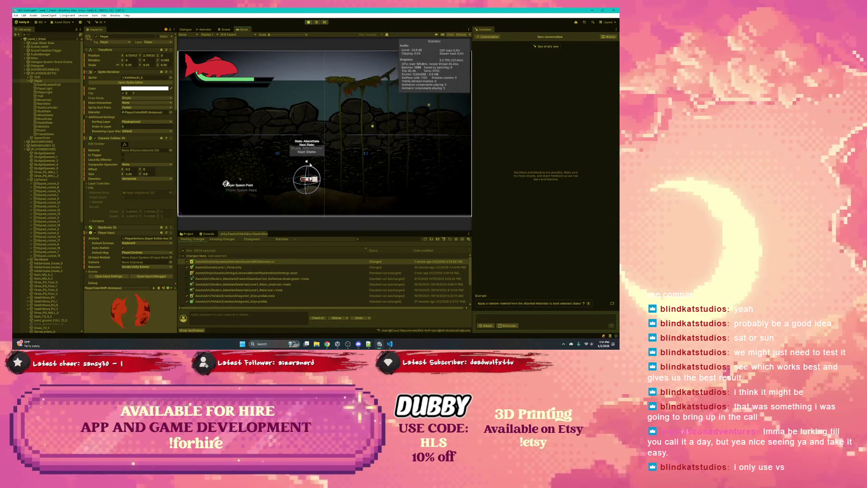
key("space")
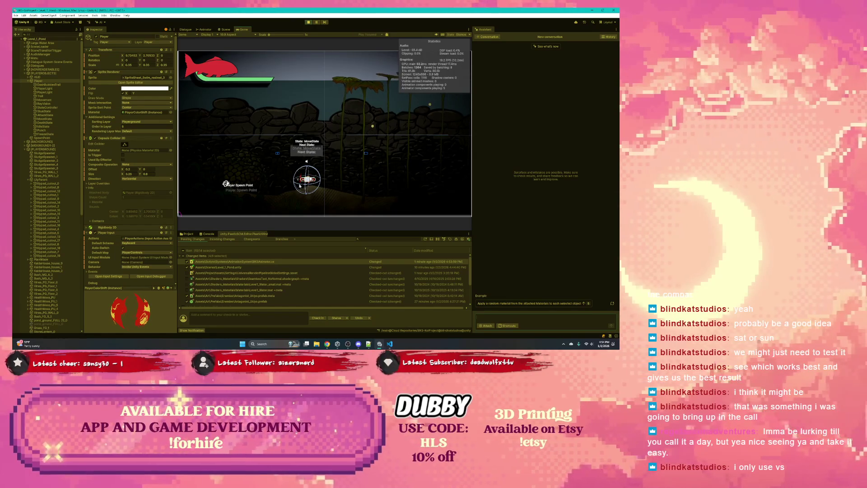
key("space")
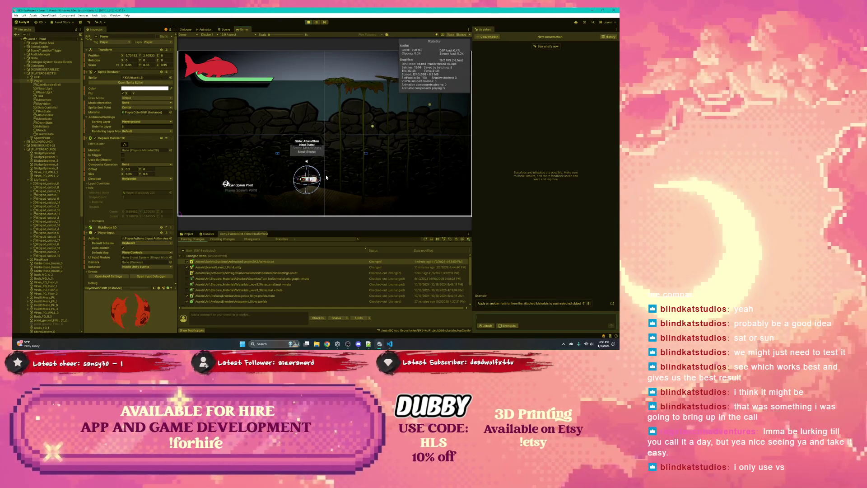
key("space")
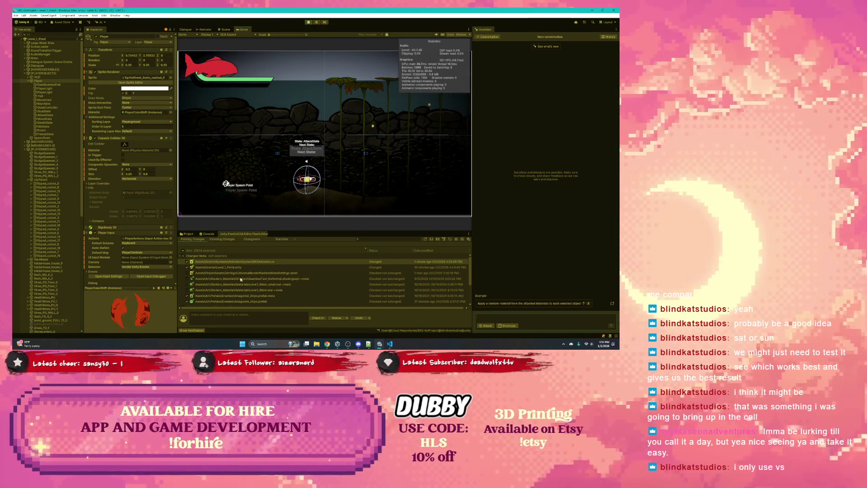
left_click(207, 234)
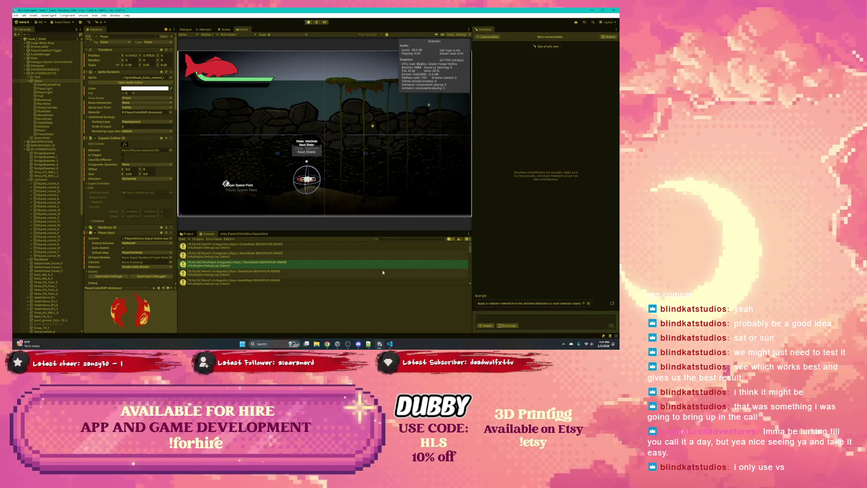
scroll(280, 275, "down", 5)
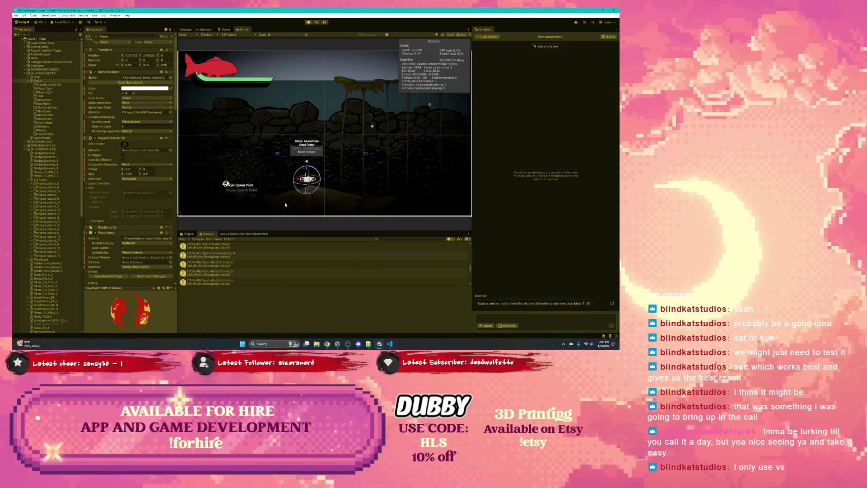
left_click(183, 239)
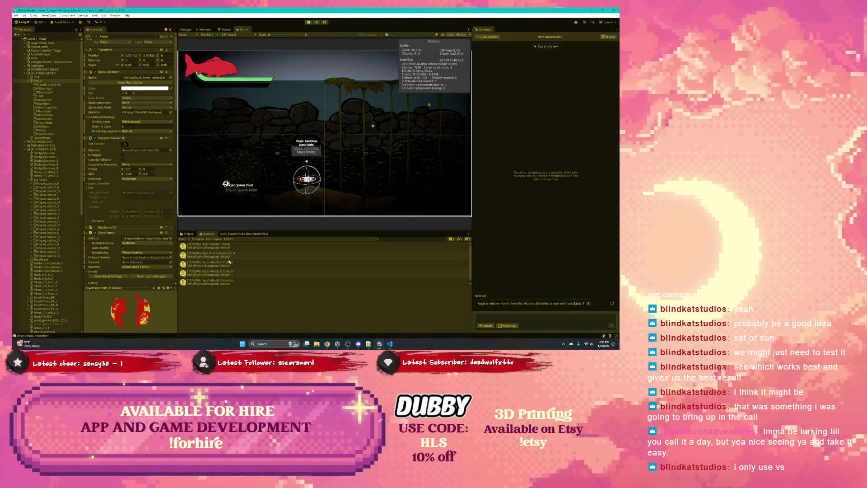
left_click(309, 23)
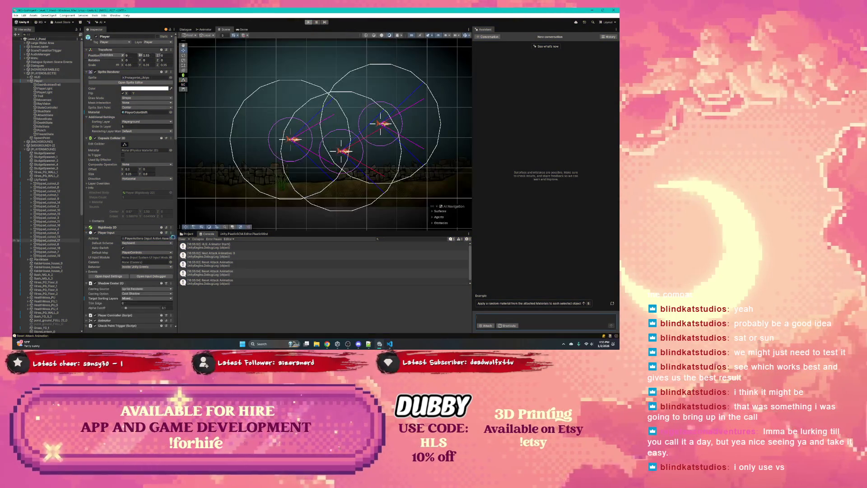
- Find Antagonist_Ukiyo via 'anta', drag it into the level, and play with Scene view shown
left_click(373, 241)
type("anta")
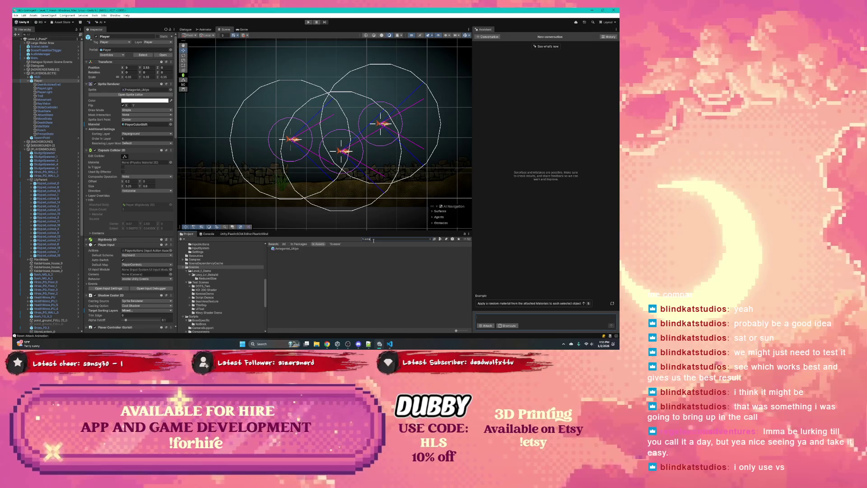
scroll(399, 169, "up", 5)
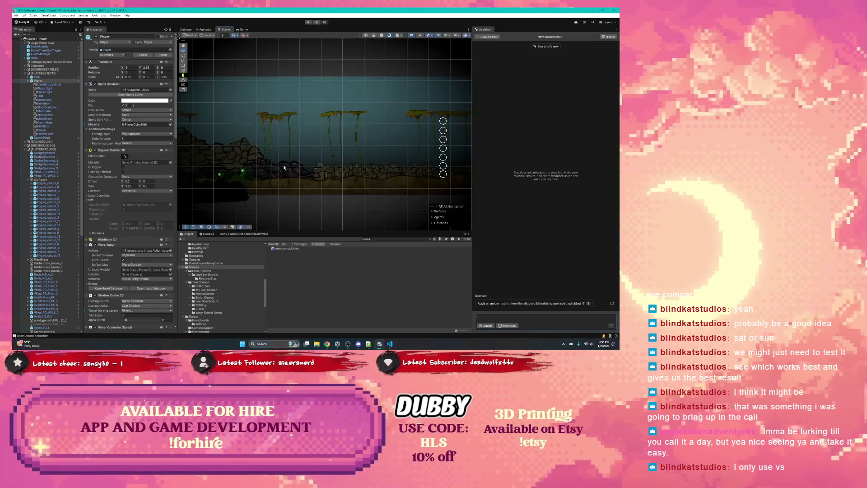
key("f")
mouse_move(284, 249)
left_mouse_down()
mouse_move(368, 170)
mouse_move(358, 155)
mouse_move(370, 150)
left_mouse_up()
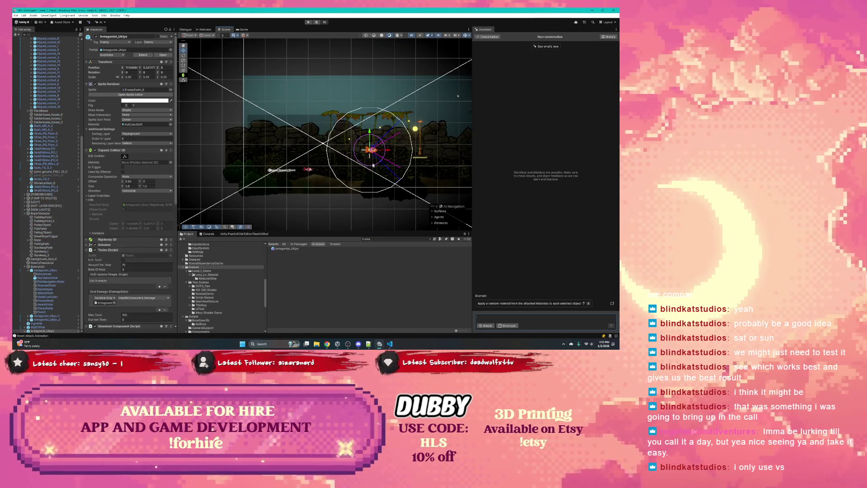
left_click(308, 23)
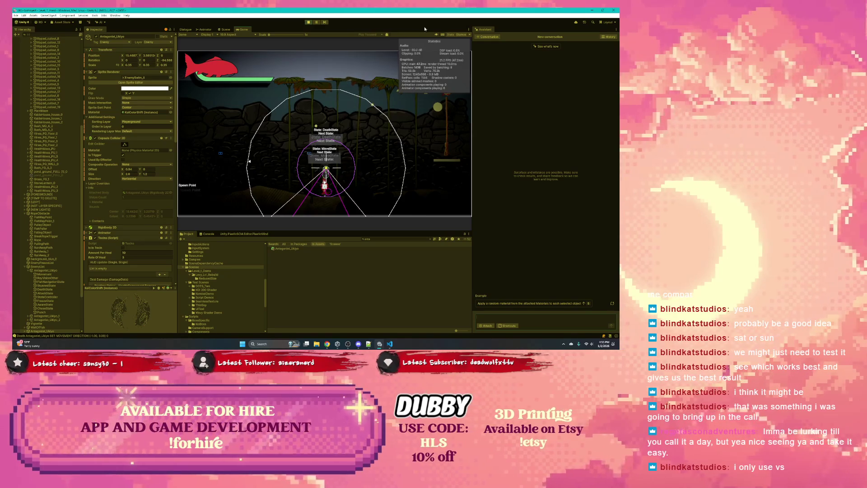
key("ctrl+1")
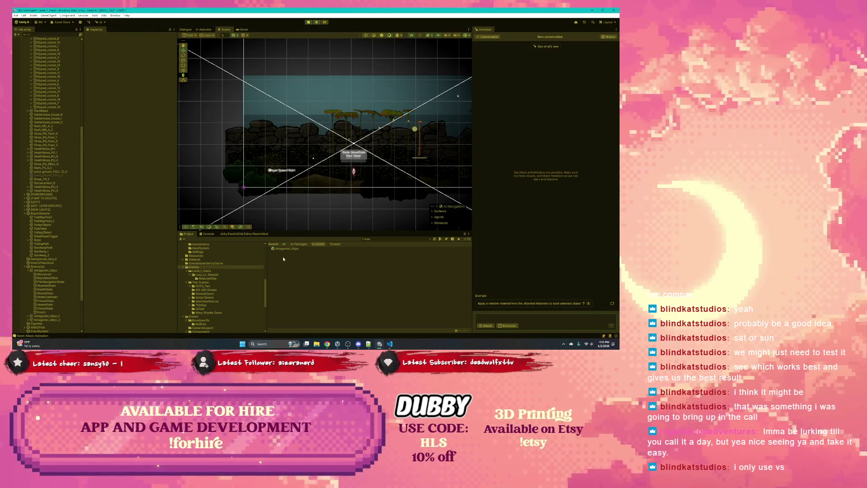
- Inspect the Reset Attack Animation and Next Attack Animation log stack traces in the Console
key("ctrl+shift+c")
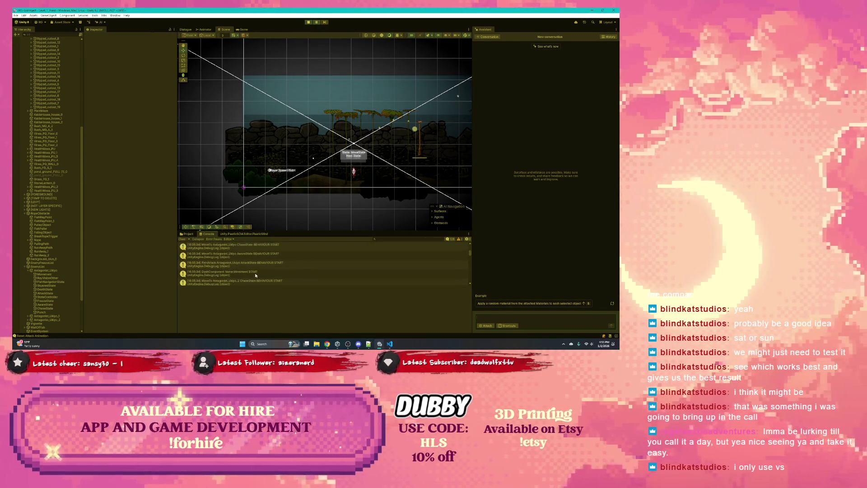
scroll(255, 275, "down", 1)
scroll(467, 255, "down", 5)
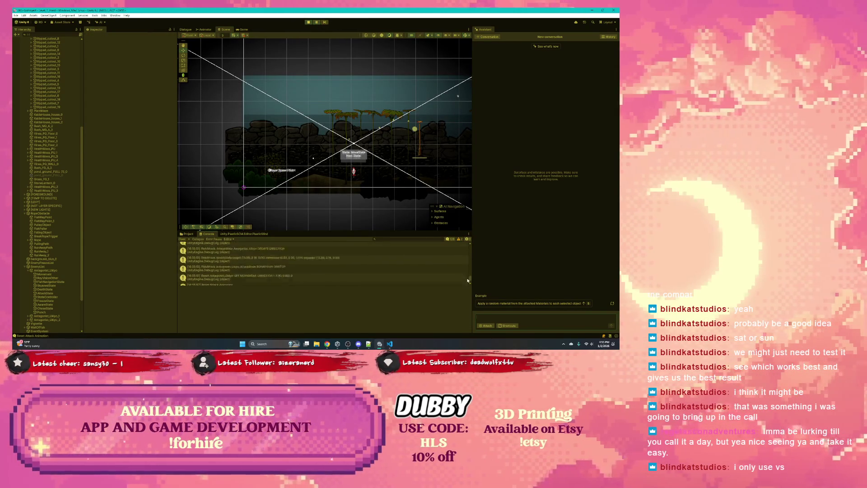
left_click(240, 272)
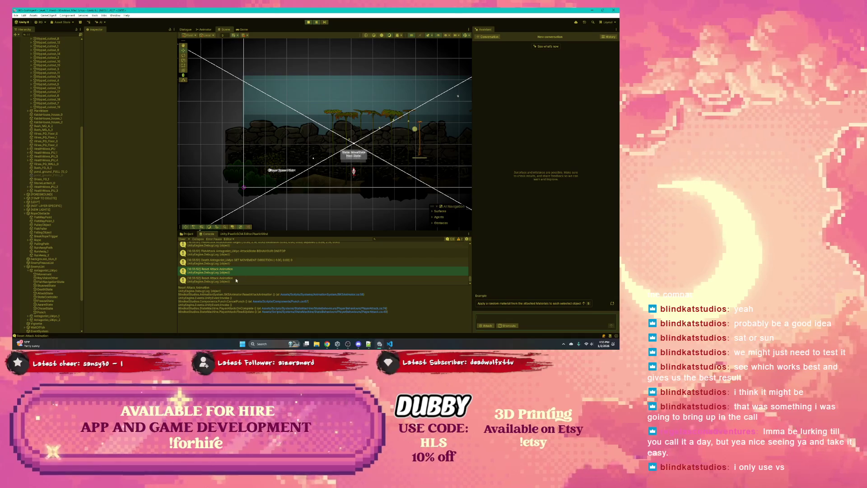
key("Up")
key("Up")
key("Up")
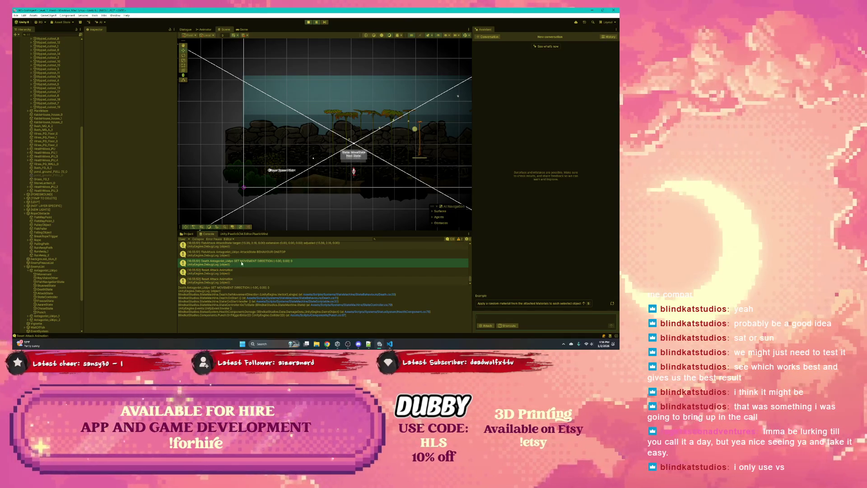
scroll(227, 251, "up", 2)
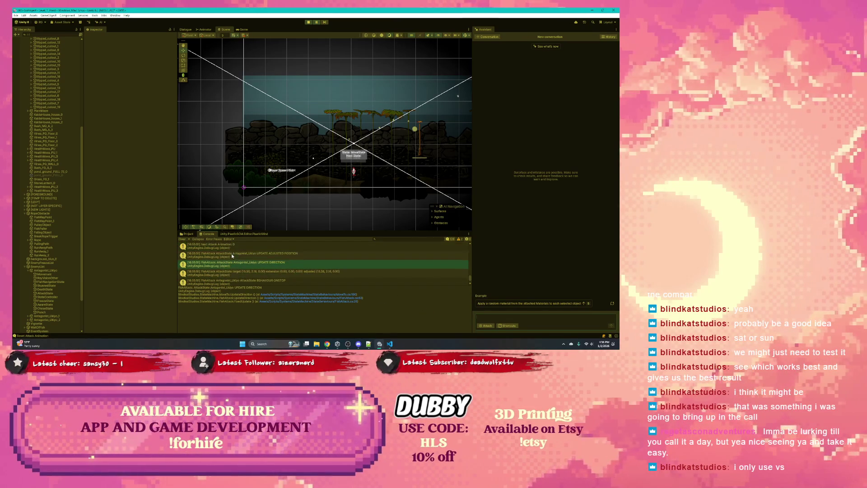
left_click(234, 261)
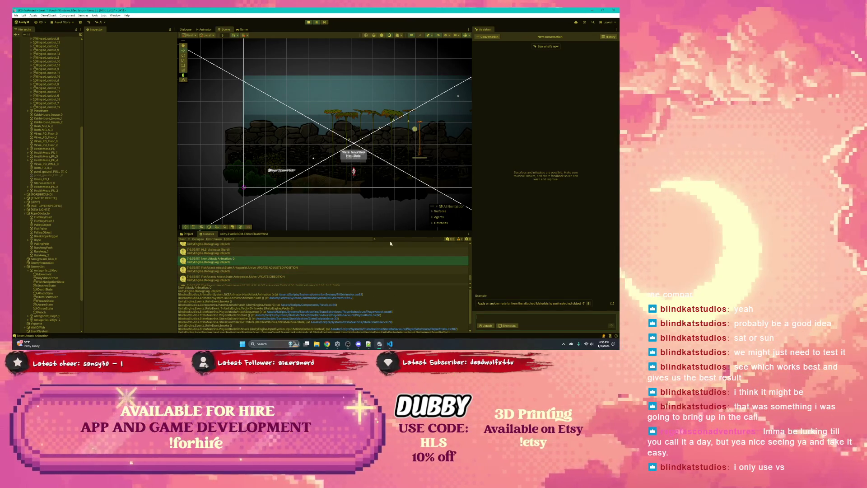
- Filter the Console by 'Attack' and enlarge the log panel
left_click(404, 239)
scroll(291, 261, "down", 3)
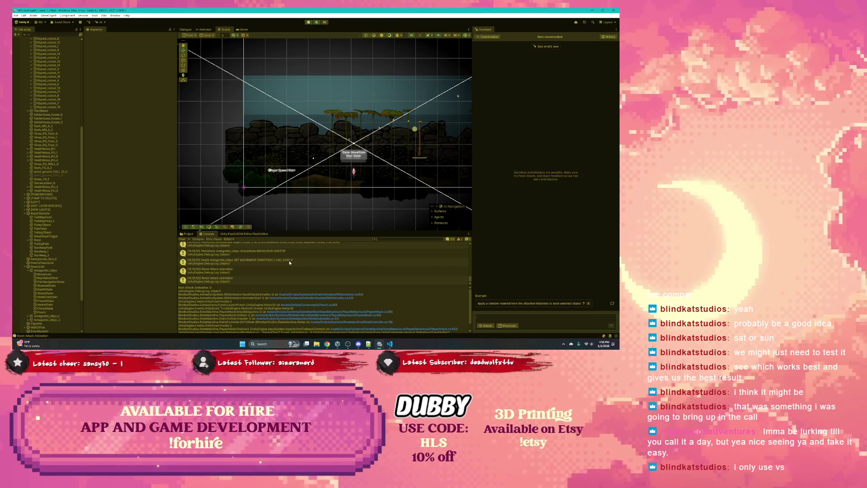
type("Attack A")
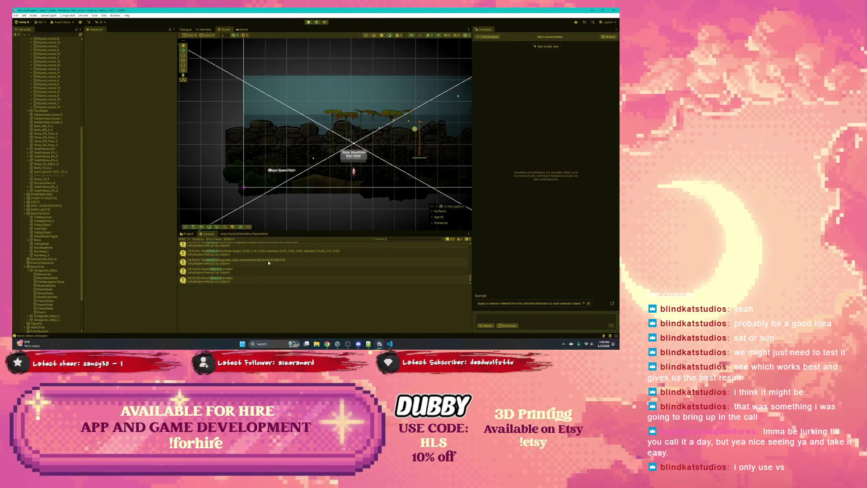
left_click(268, 262)
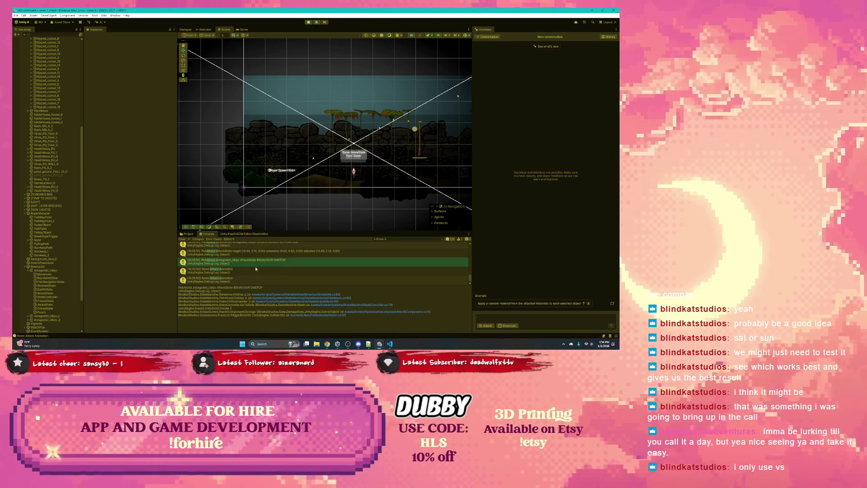
left_click_drag(283, 230, 280, 195)
- Step through the filtered attack log entries' details, then stop the game
left_click(243, 217)
scroll(244, 228, "up", 1)
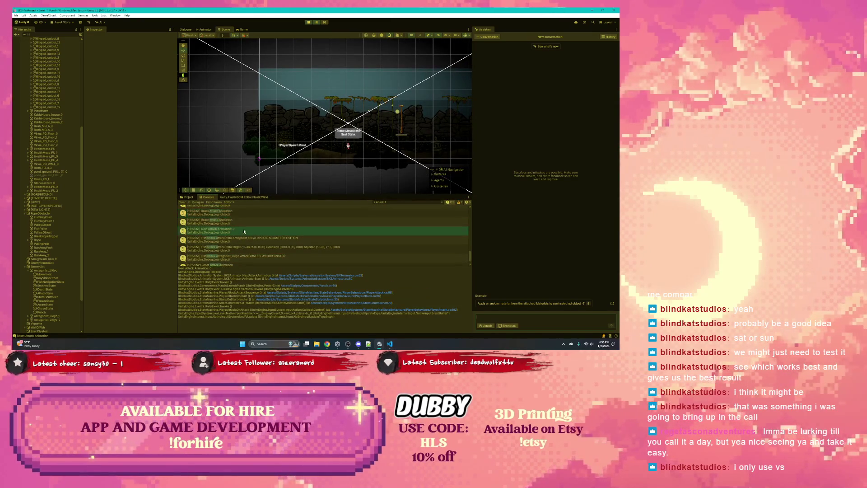
left_click(234, 221)
key("Up")
scroll(243, 231, "up", 1)
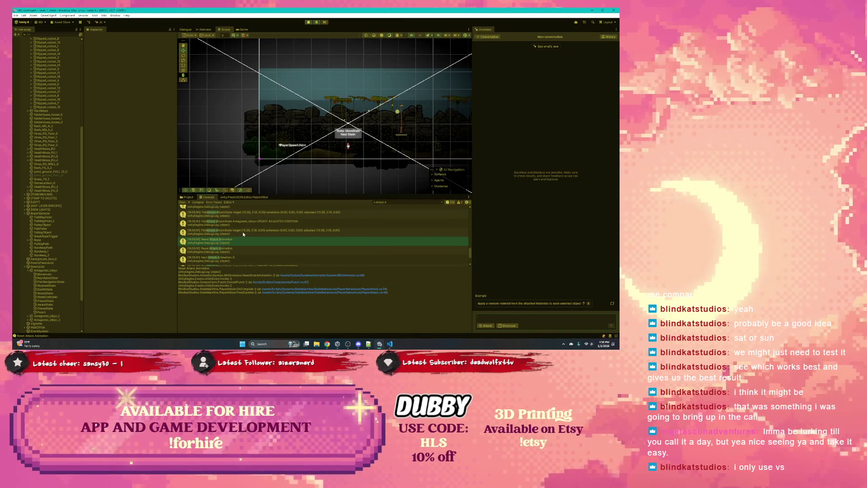
left_click(243, 223)
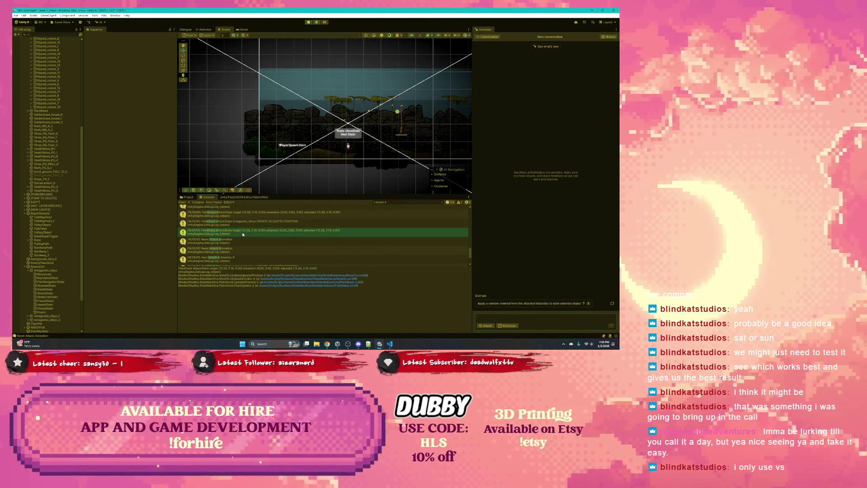
left_click(243, 234)
left_click(242, 239)
scroll(245, 242, "up", 1)
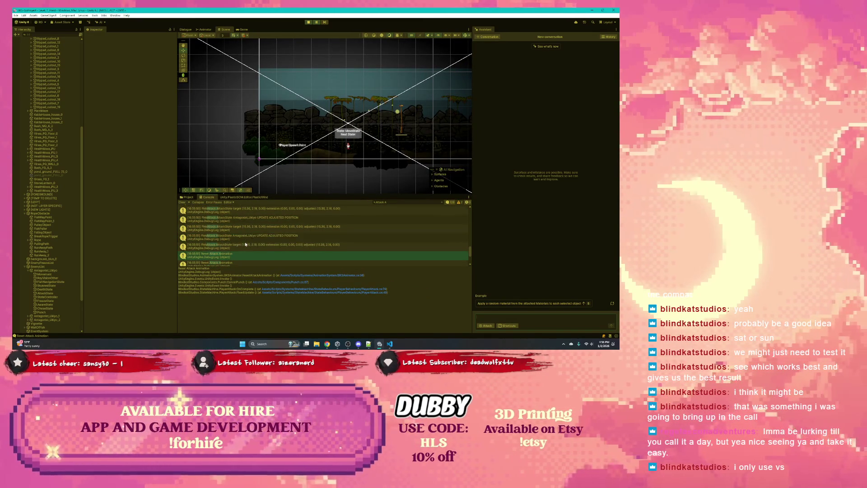
left_click(308, 23)
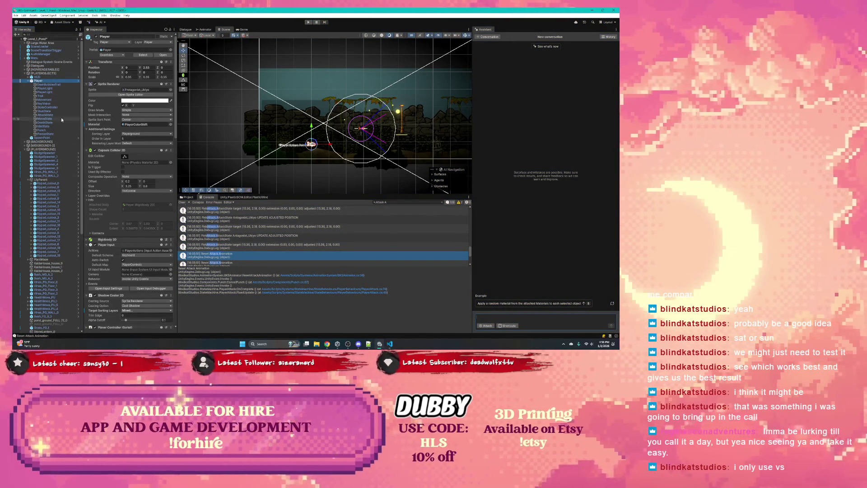
- Select AttackState, check its Expire Time, and open PlayerAttack.cs via Edit Script
left_click(45, 115)
left_click(137, 272)
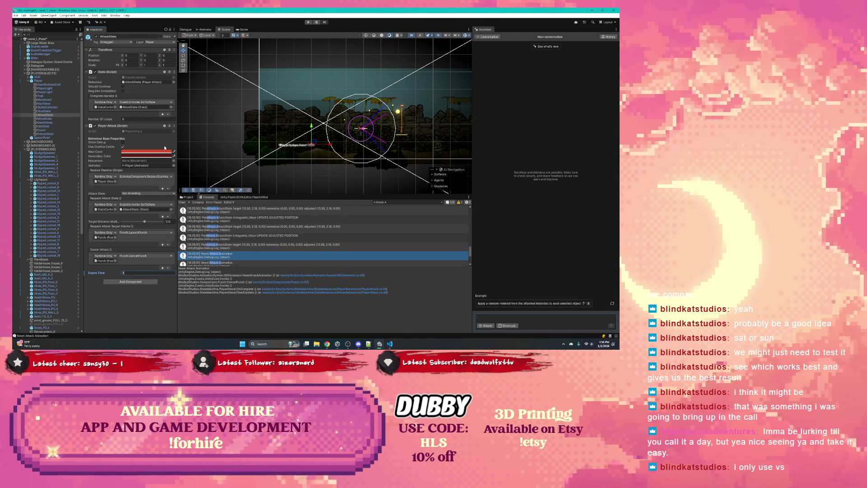
right_click(172, 130)
left_click(219, 189)
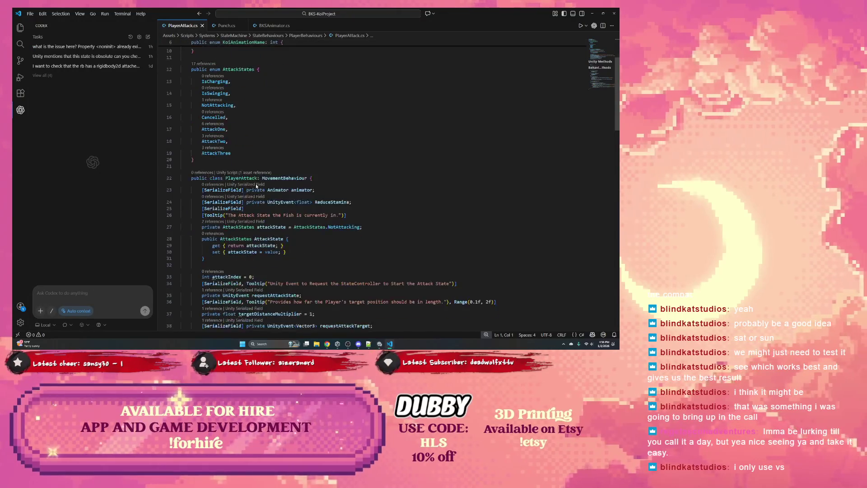
- Find the usages of expireTime in PlayerAttack.cs
scroll(256, 184, "down", 5)
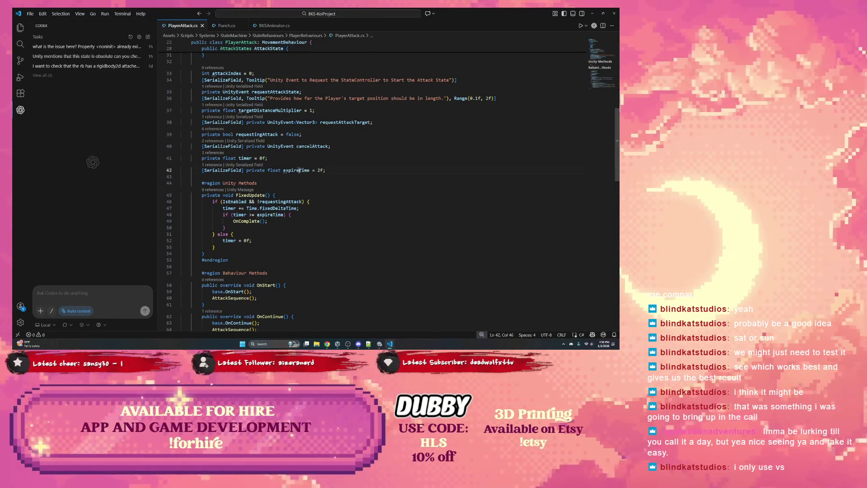
double_click(300, 170)
key("ctrl+f")
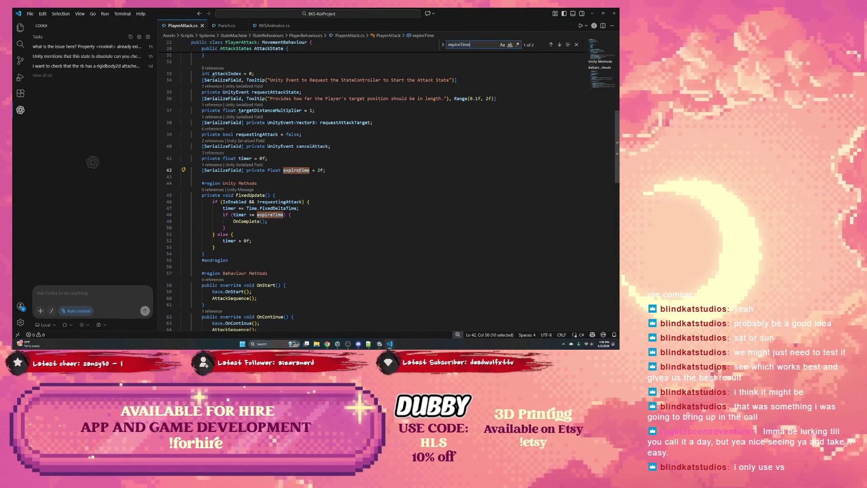
key("Return")
key("Return")
key("Return")
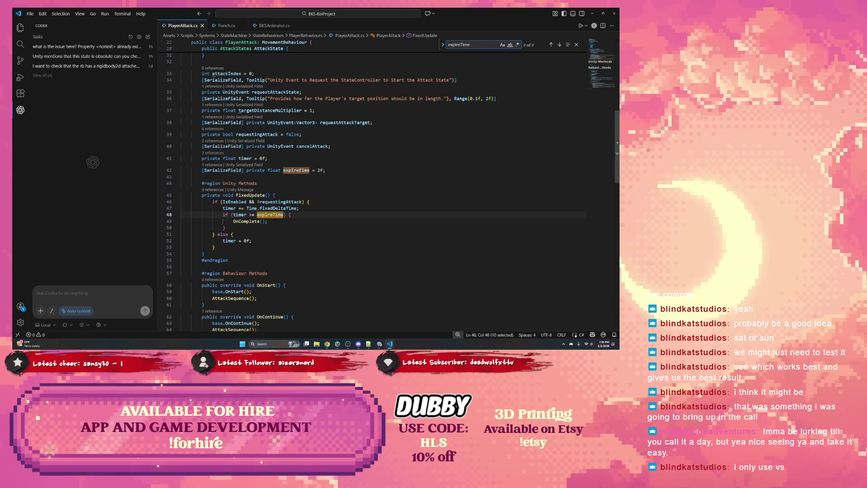
- Inspect the requestingAttack, IsEnabled and OnComplete logic in FixedUpdate, then return to Unity
left_click(251, 202)
double_click(275, 202)
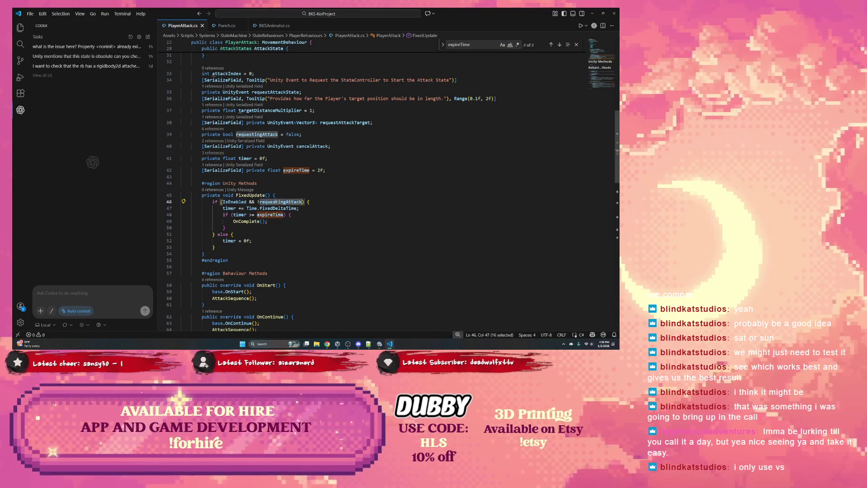
double_click(234, 201)
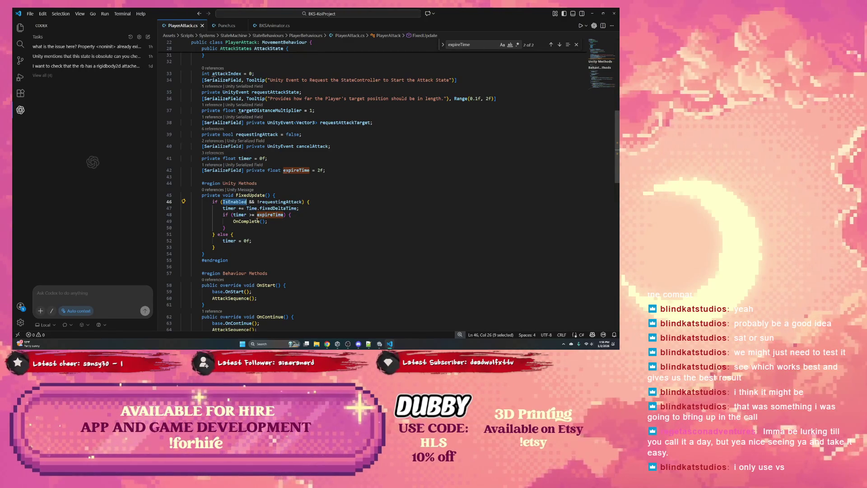
double_click(253, 222)
right_click(255, 221)
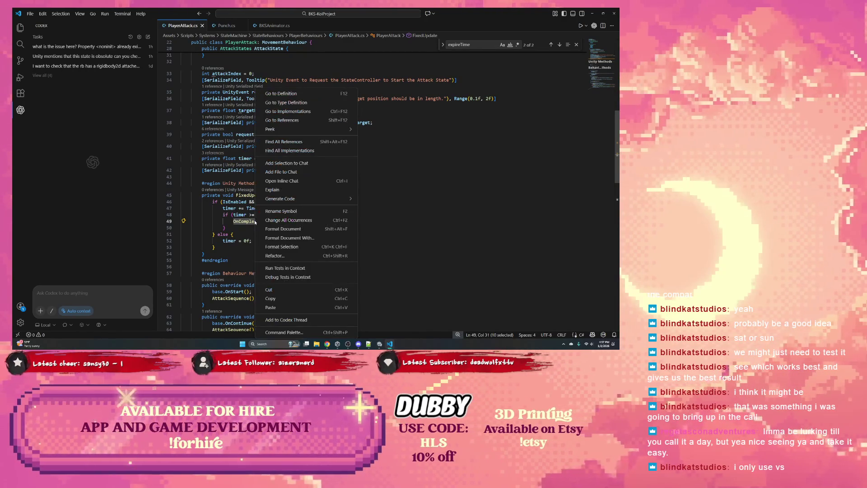
key("Escape")
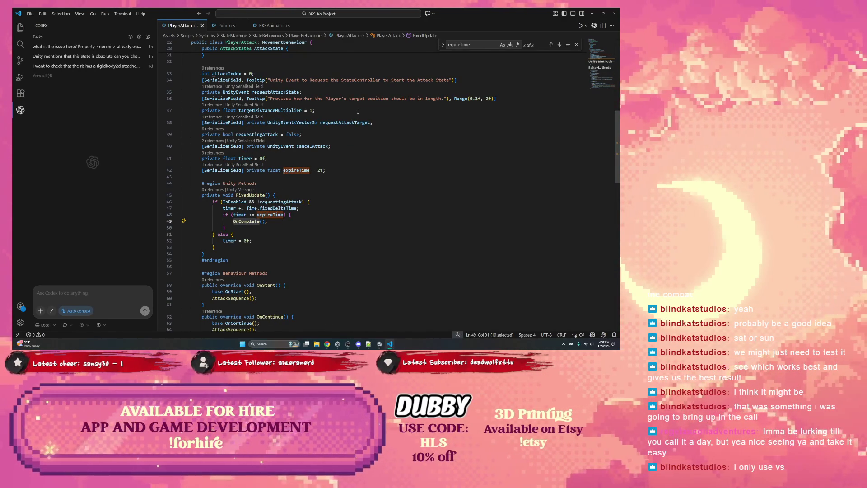
key("alt+Tab")
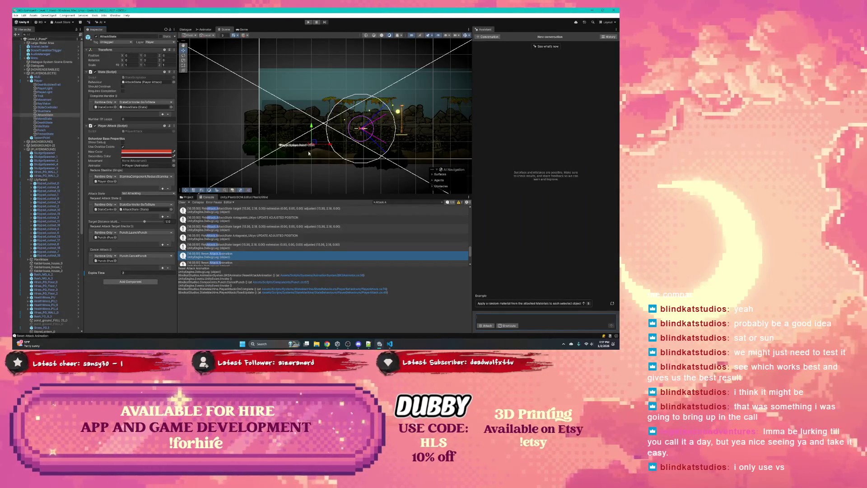
- Clear the Console search filter so all logs show
scroll(251, 222, "up", 5)
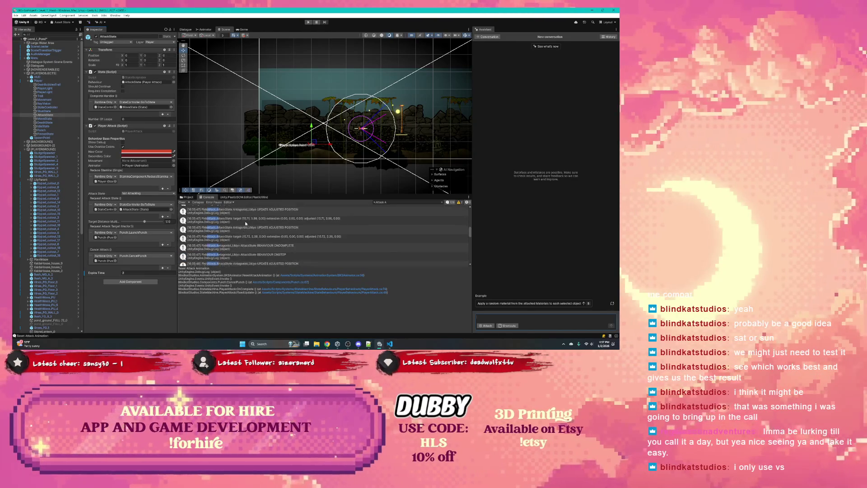
key("ctrl+a")
key("BackSpace")
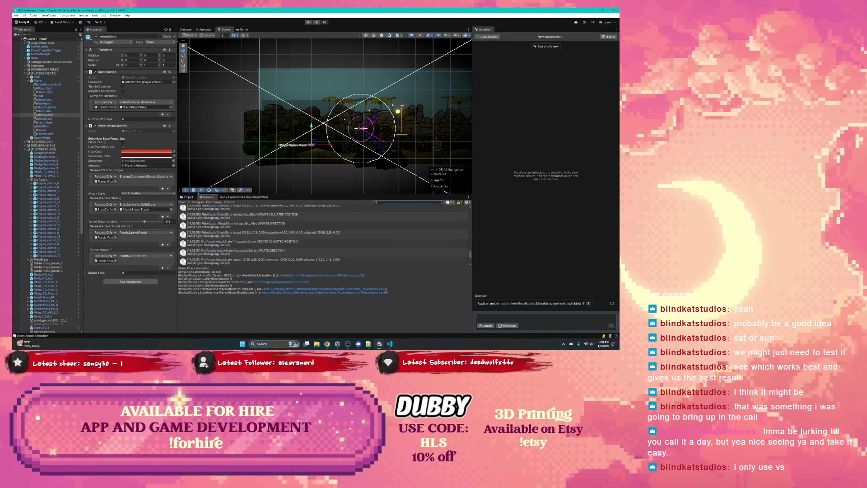
scroll(248, 227, "up", 5)
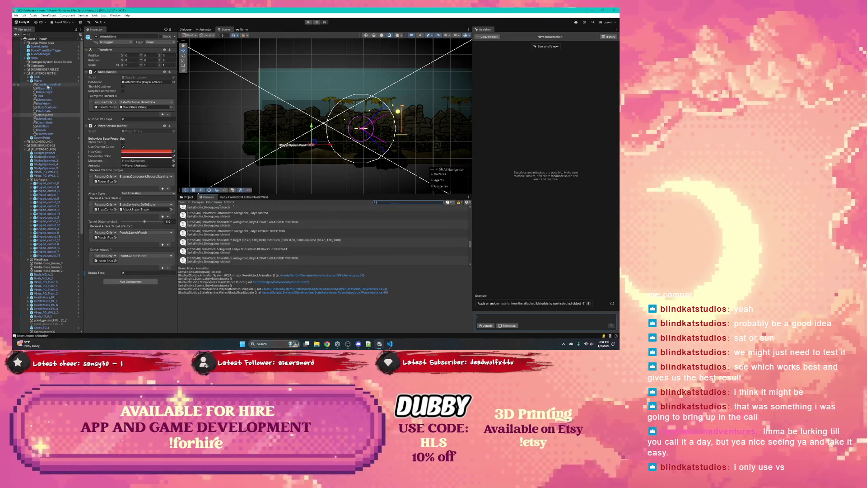
- Browse the Player's child objects, then enable Show Debug on AttackState's Player Attack
left_click(45, 88)
left_click(46, 92)
left_click(45, 95)
left_click(45, 100)
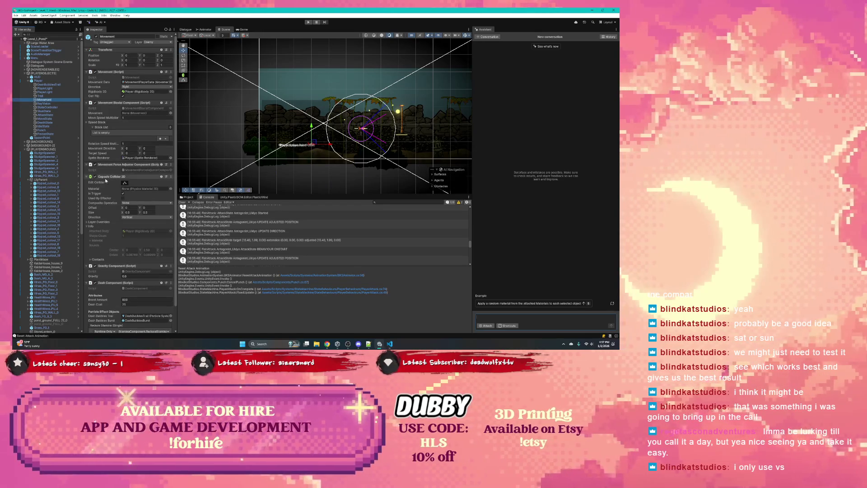
scroll(106, 125, "down", 2)
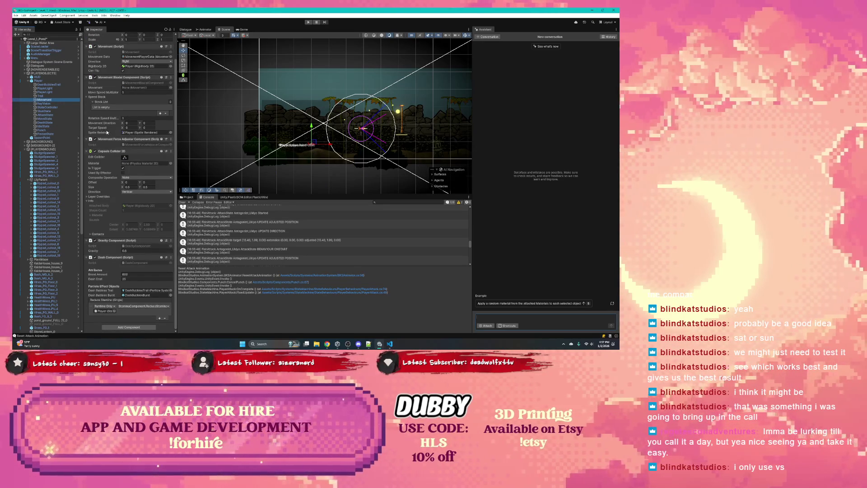
left_click(45, 103)
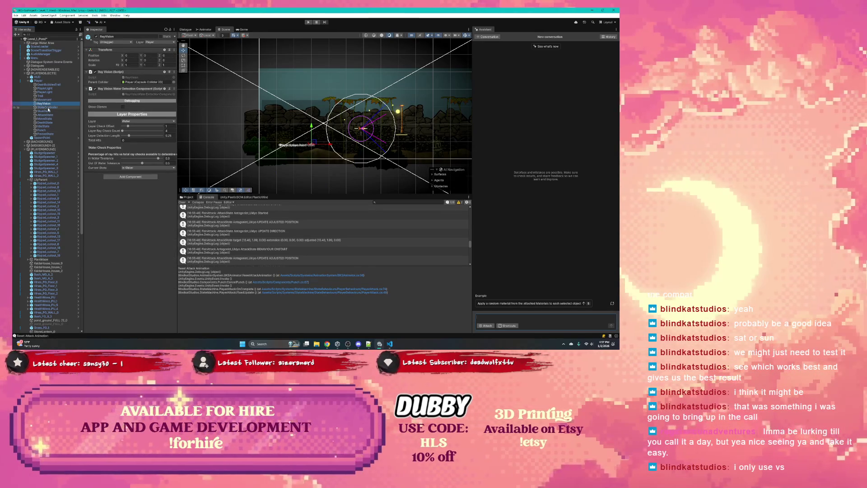
left_click(48, 107)
left_click(47, 111)
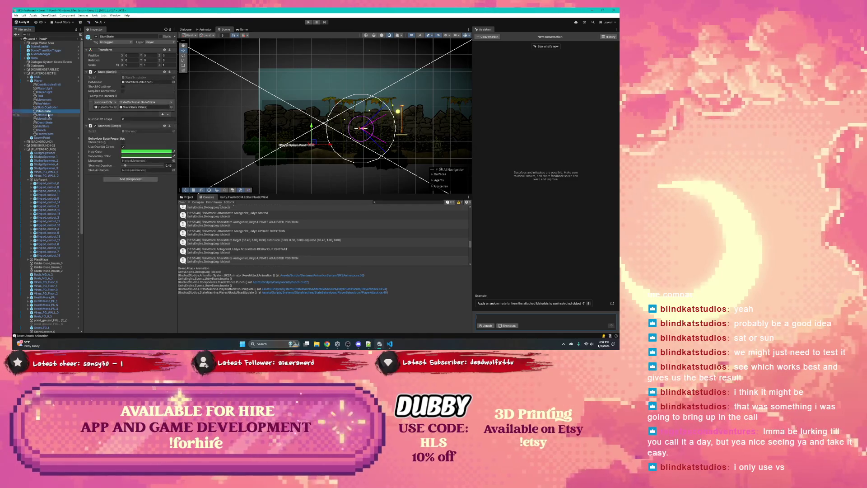
left_click(49, 114)
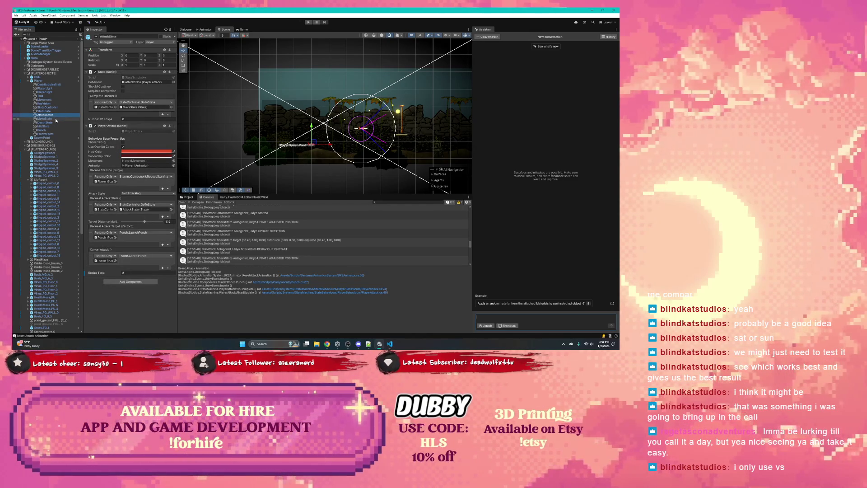
left_click(123, 142)
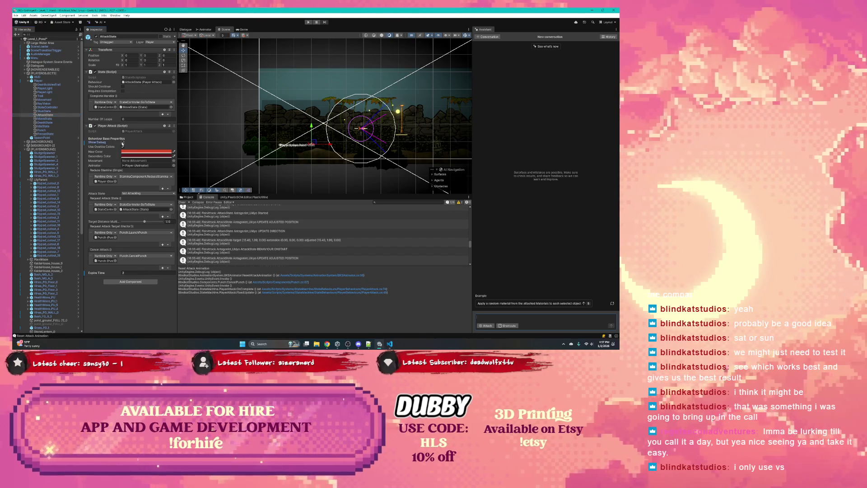
scroll(45, 189, "down", 10)
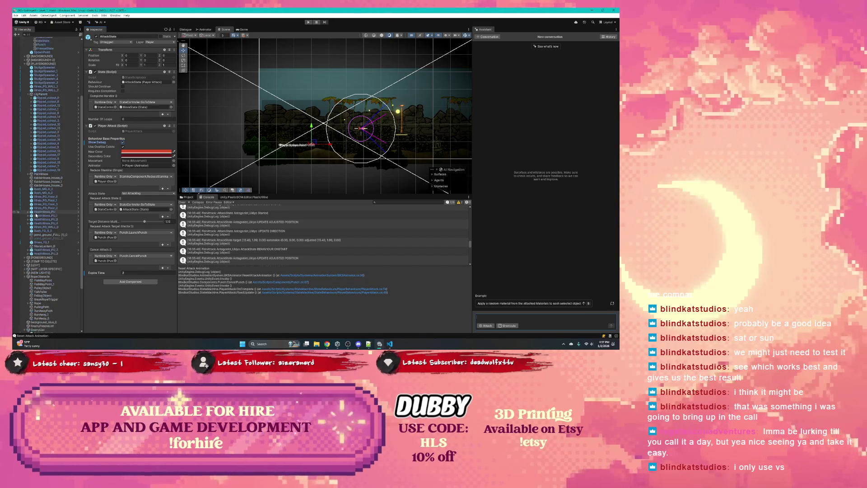